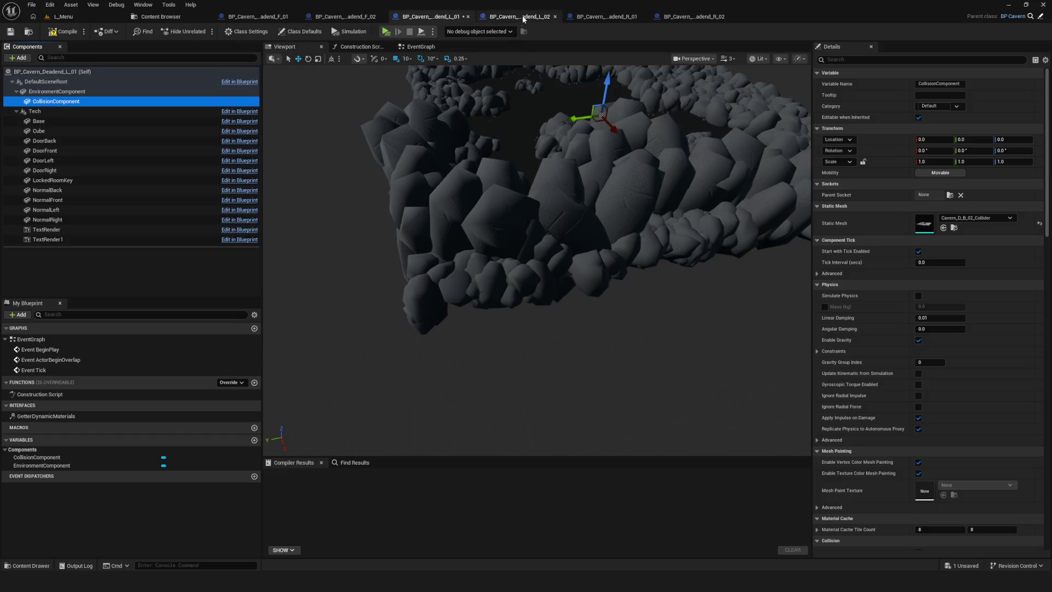
Set L_02's CollisionComponent mesh to Cavern_D_F_02_Collider and compile the blueprint
click(974, 219)
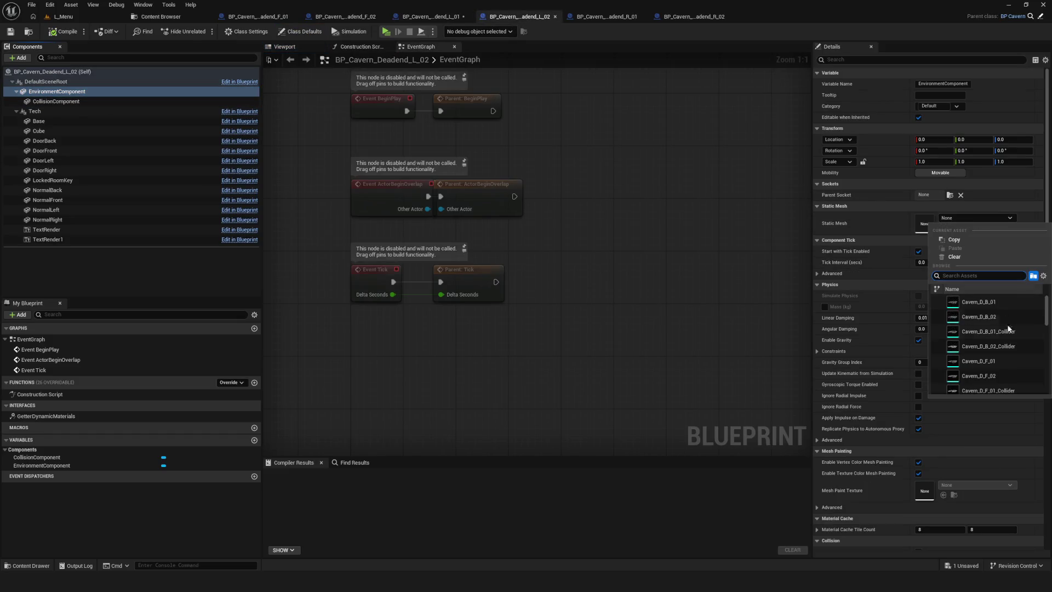
click(951, 250)
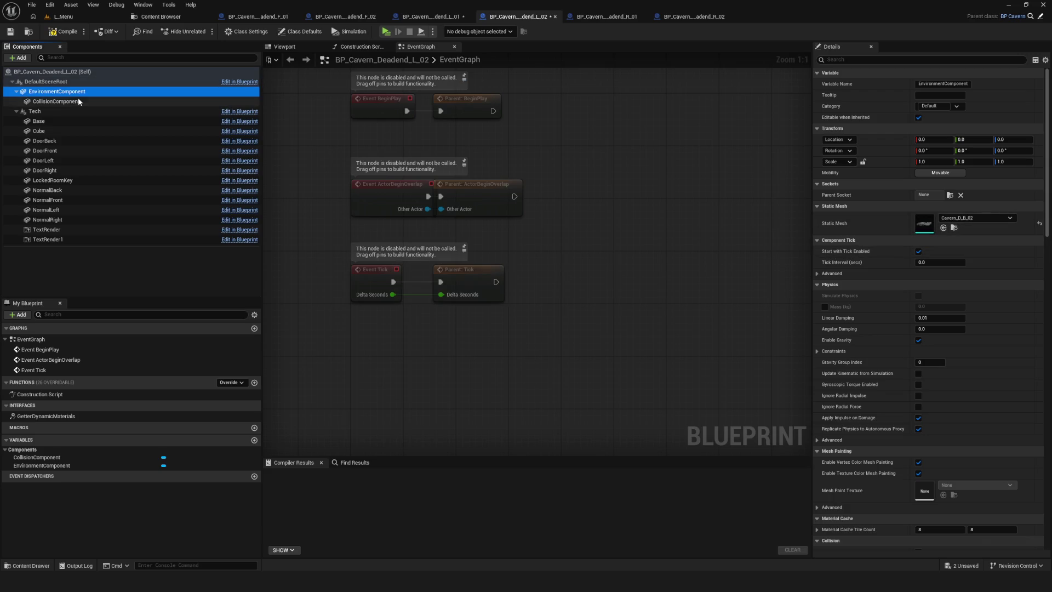
click(56, 101)
click(967, 218)
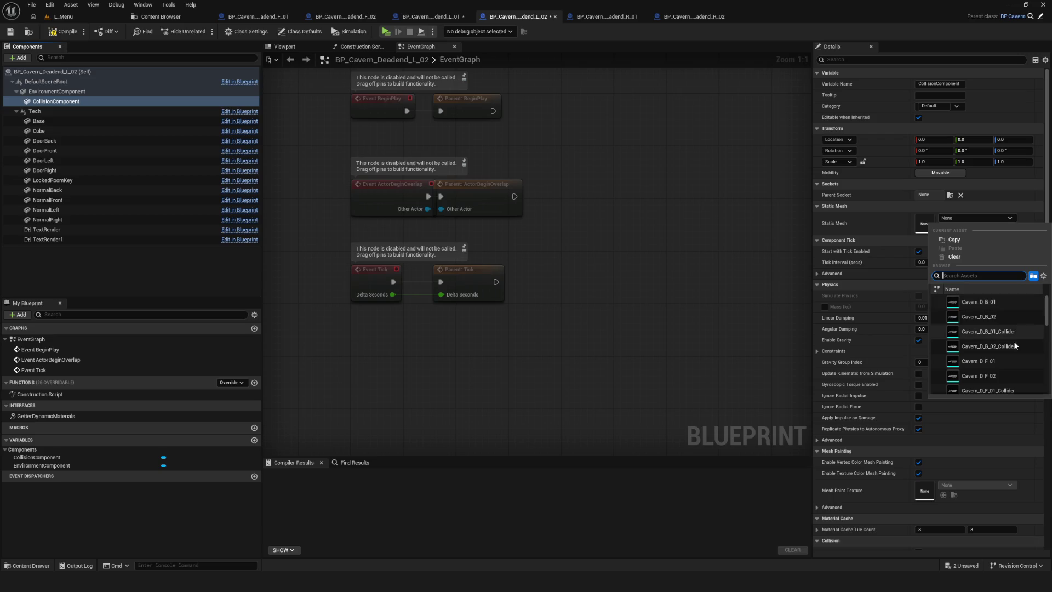
scroll(1016, 344, down, 2)
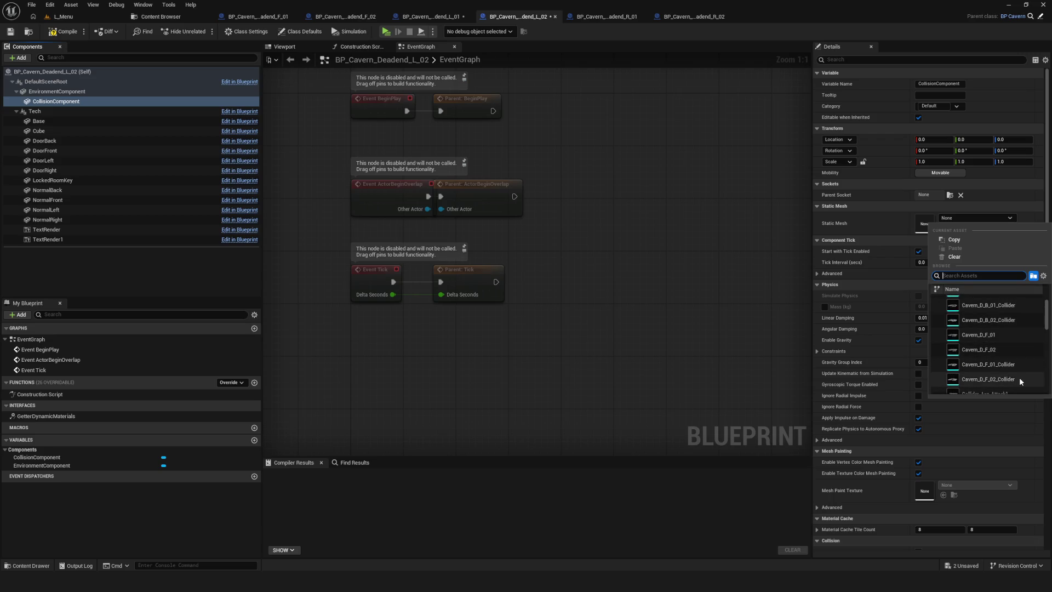
click(988, 377)
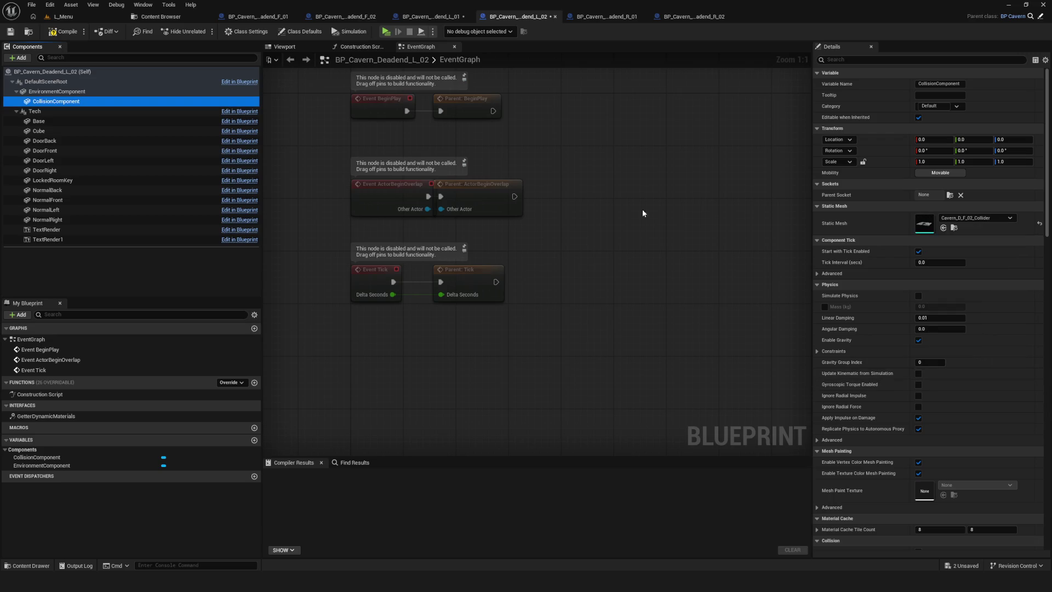
click(61, 31)
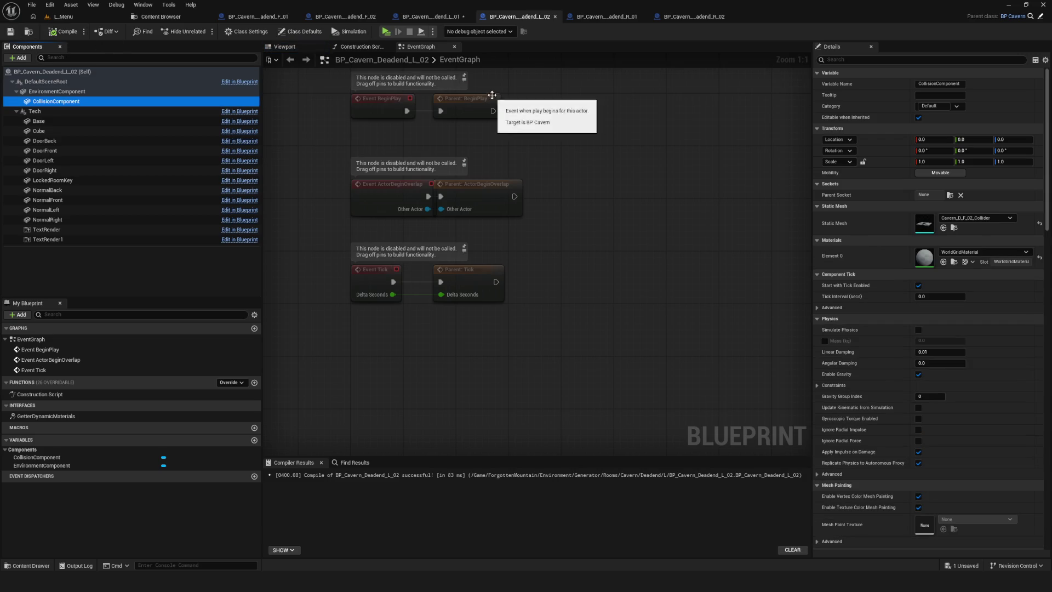
In R_01, assign Cavern_D_F_02 as the EnvironmentComponent static mesh
click(604, 16)
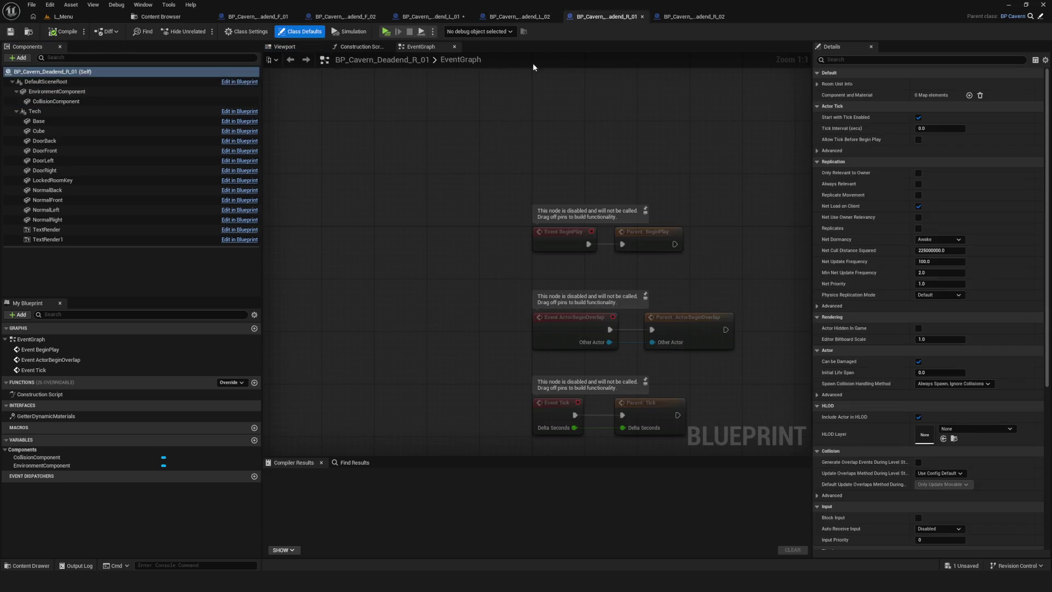
click(90, 91)
click(977, 218)
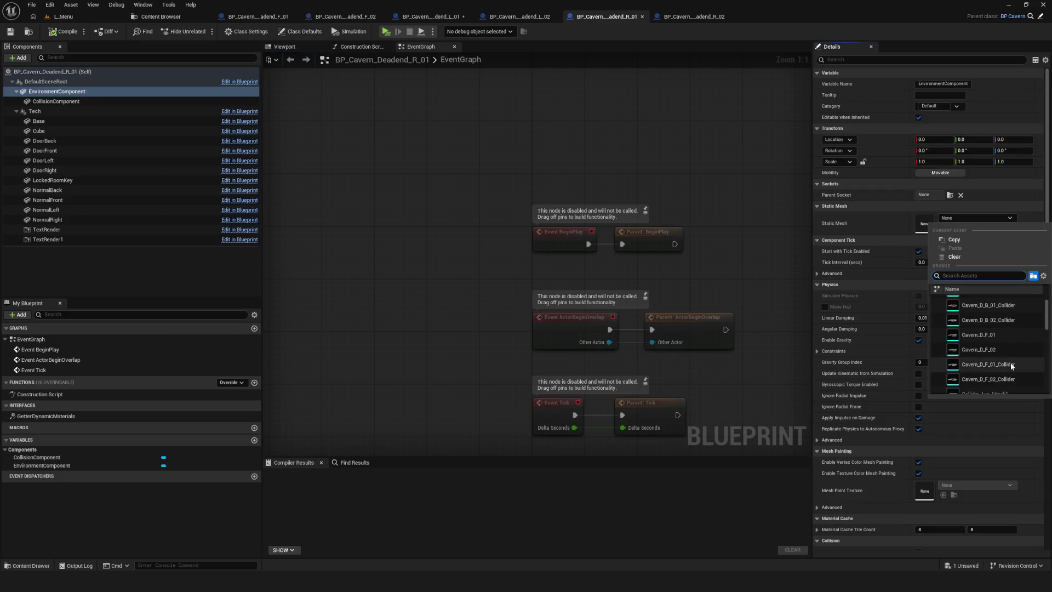
click(1005, 350)
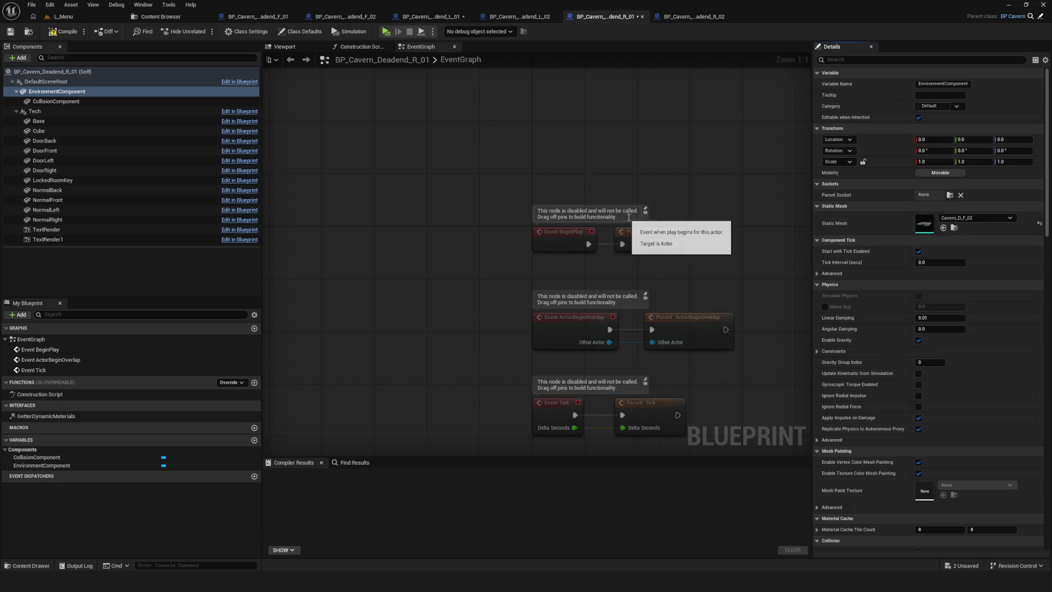
Give R_01's CollisionComponent the Cavern_D_F_02_Collider mesh, save, and start a play-test
click(975, 218)
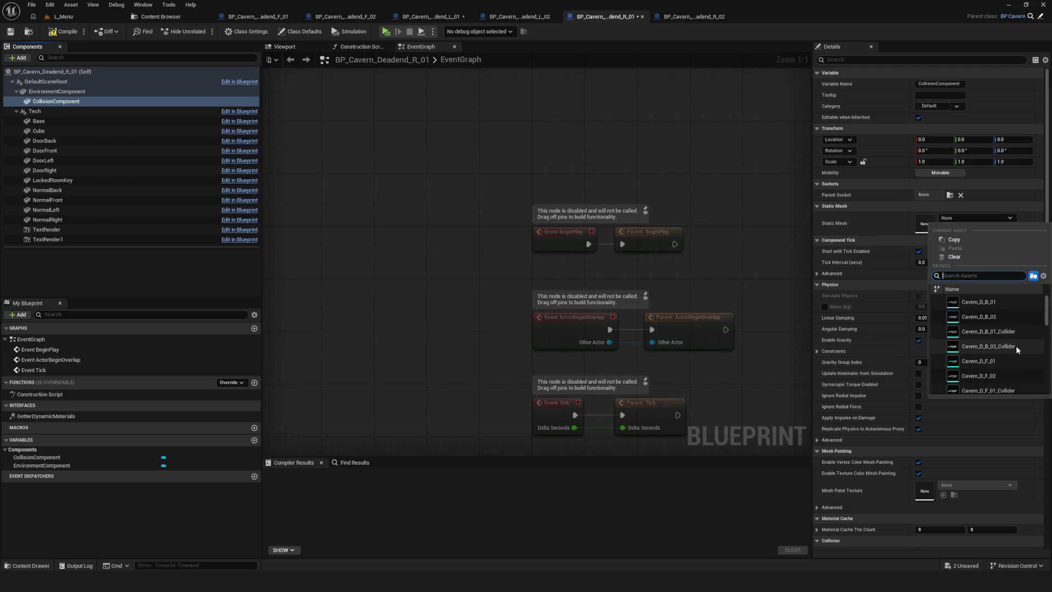
scroll(1013, 347, down, 2)
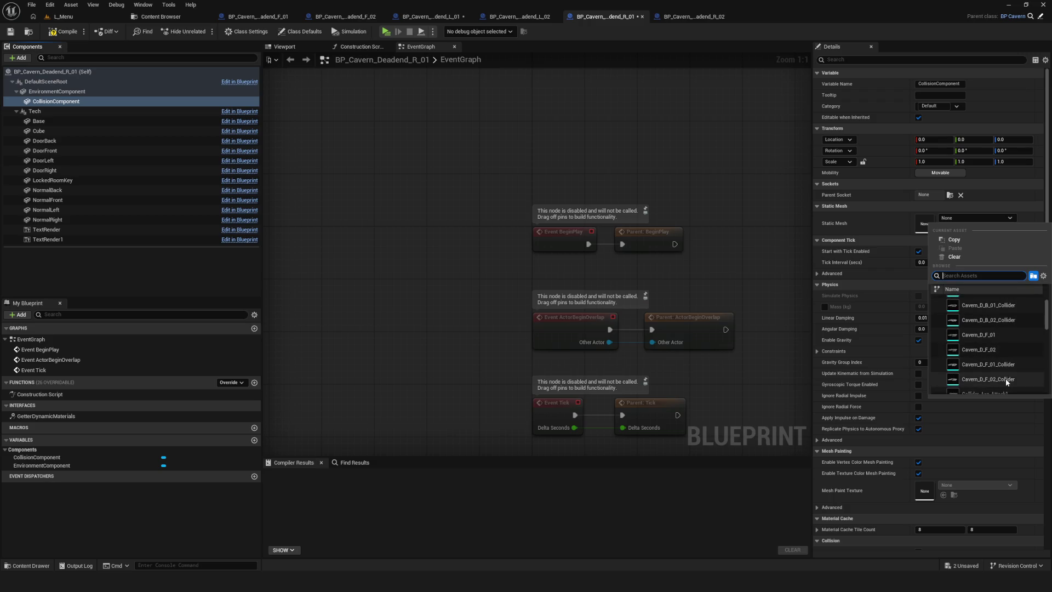
click(1006, 380)
key(ctrl+s)
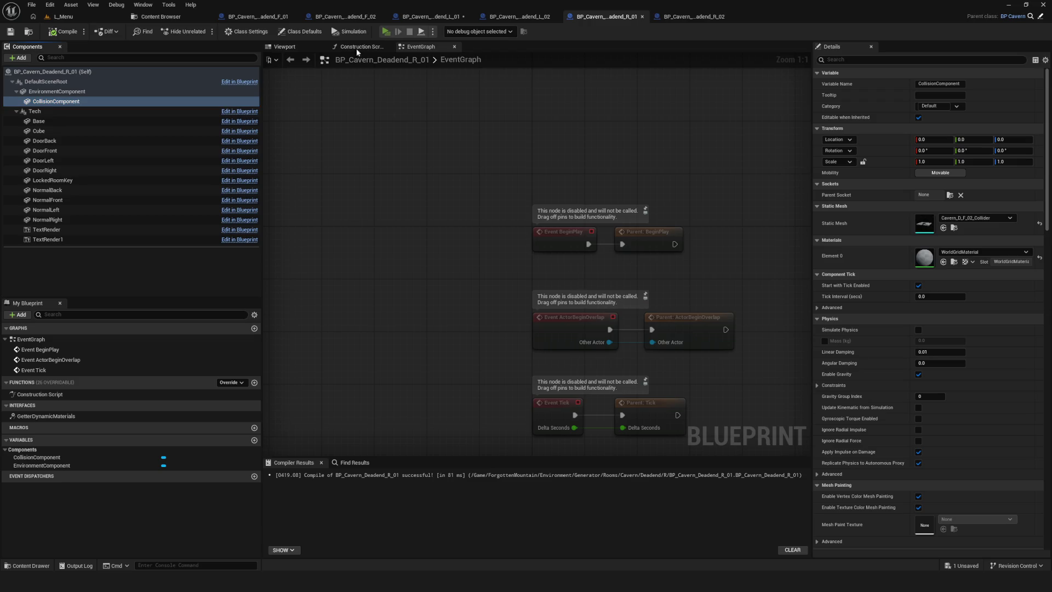
click(385, 32)
Play-test a New Game briefly, stop it, and bring up the BP_Cavern_Deadend_L_01 blueprint
click(521, 297)
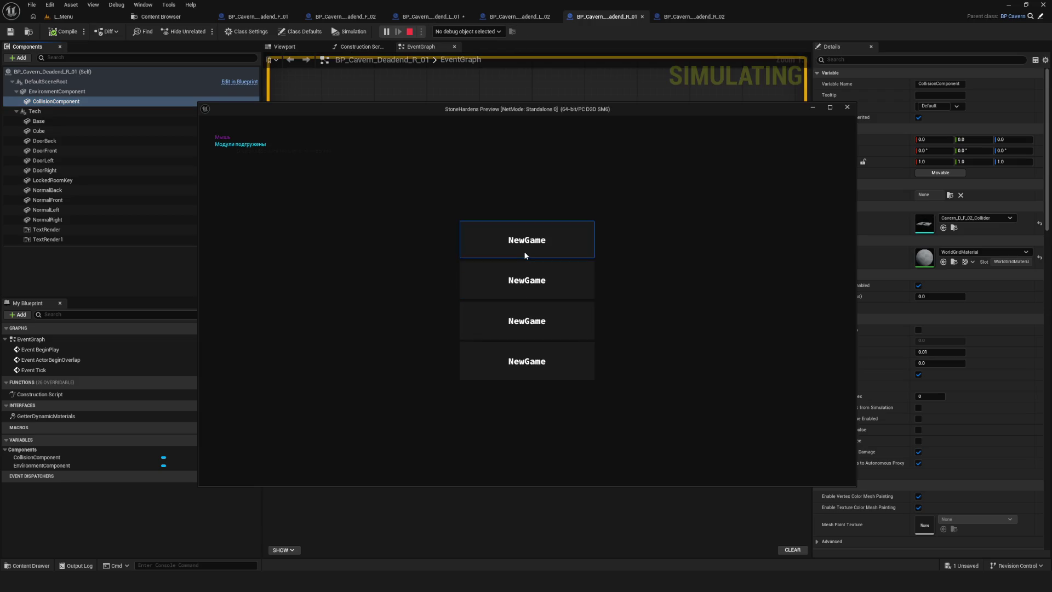
click(523, 251)
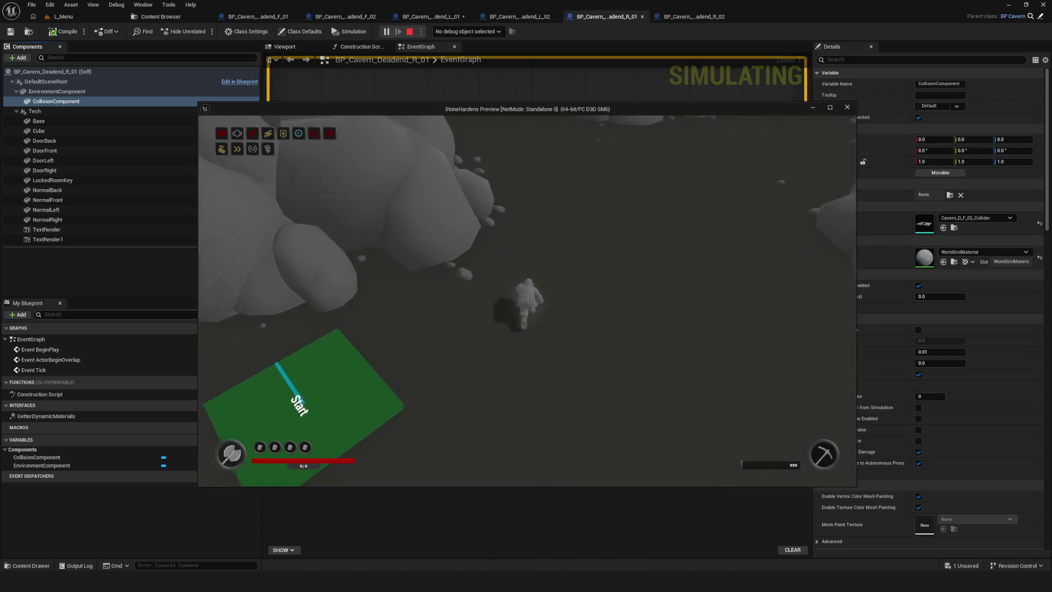
click(847, 107)
click(432, 18)
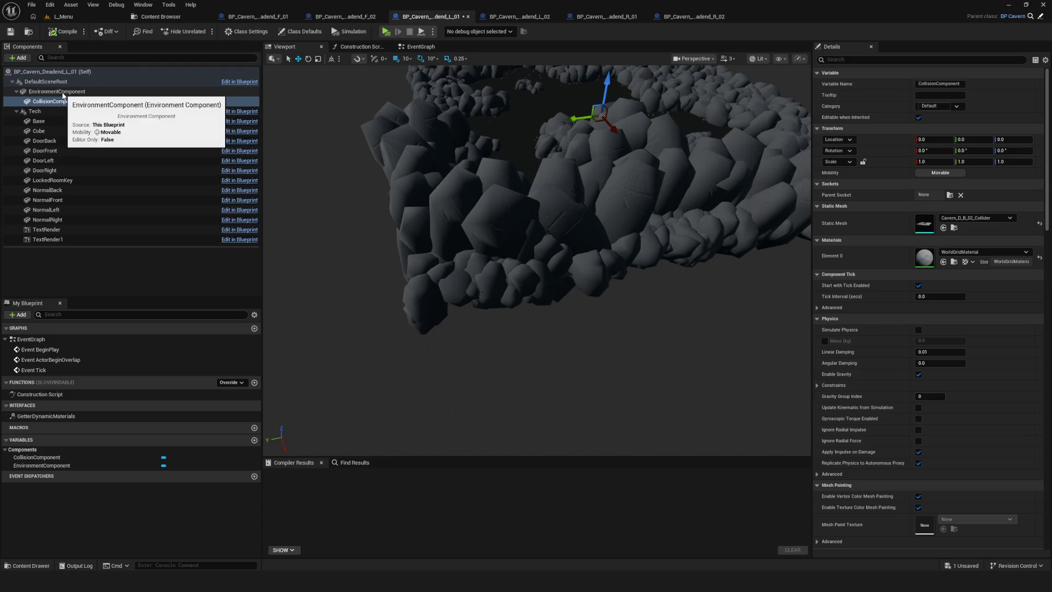
Set L_01's collision mesh to Cavern_D_F_02_Collider, save, and check L_02's mesh unchanged
click(980, 218)
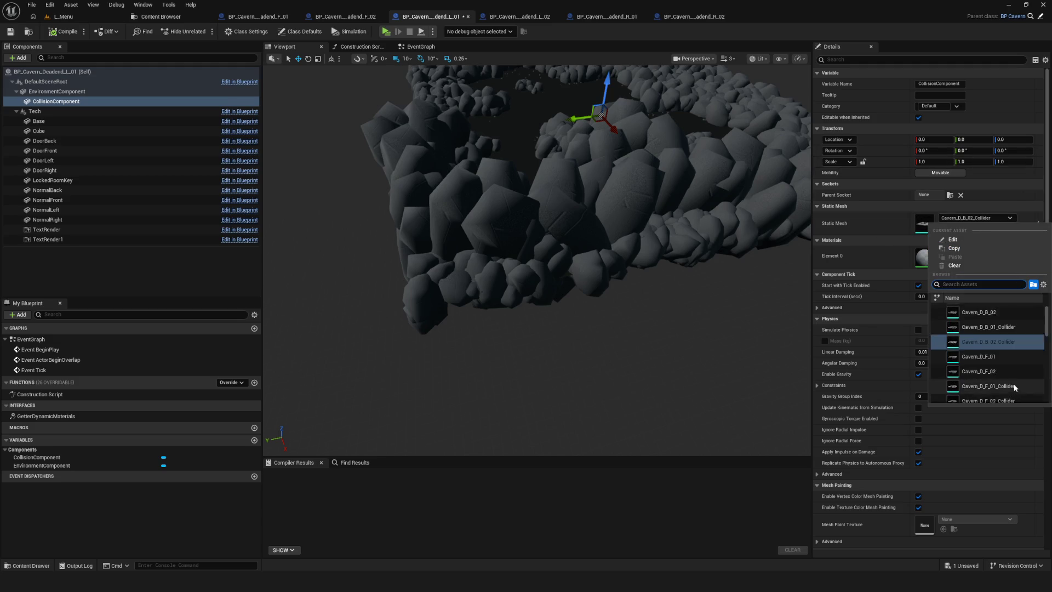
click(1025, 387)
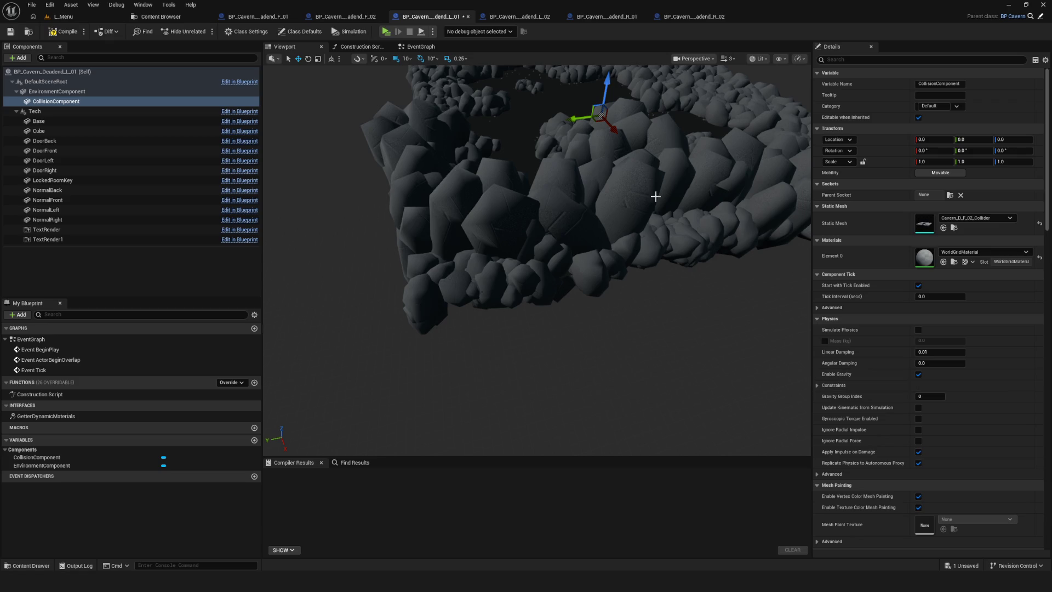
click(10, 31)
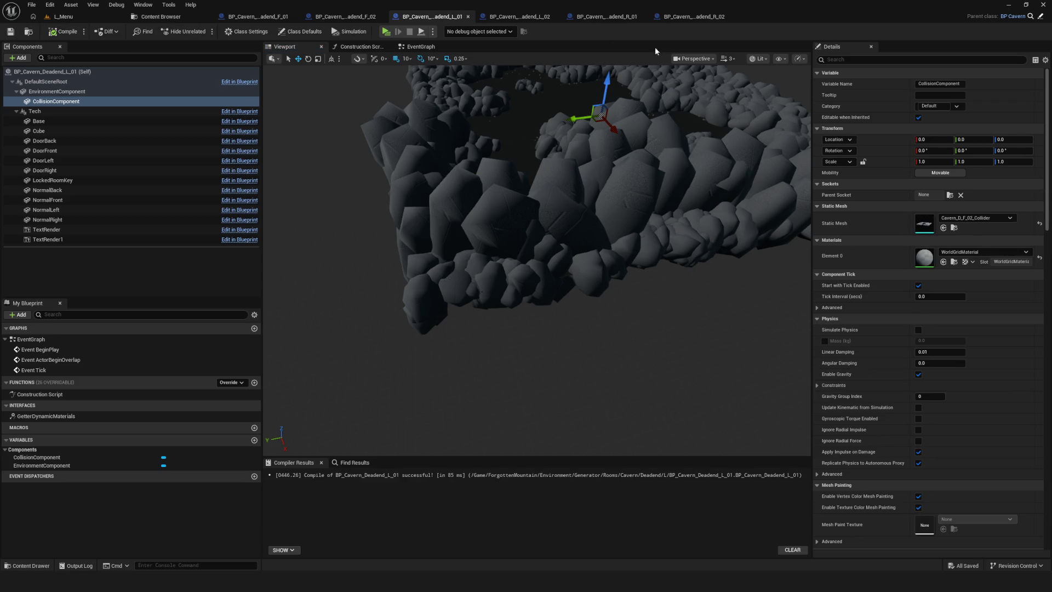
click(522, 18)
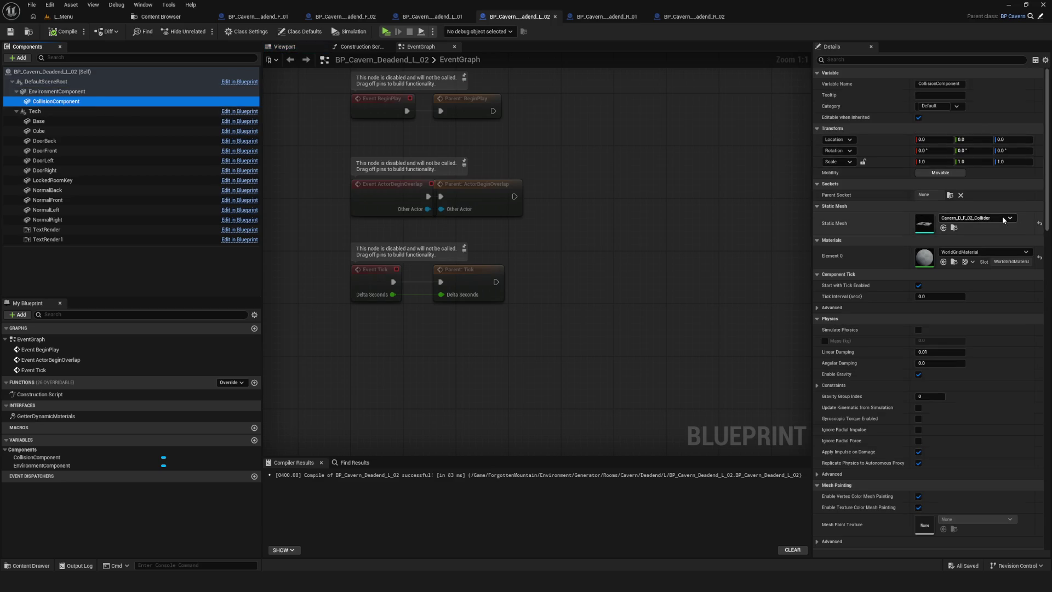
click(981, 219)
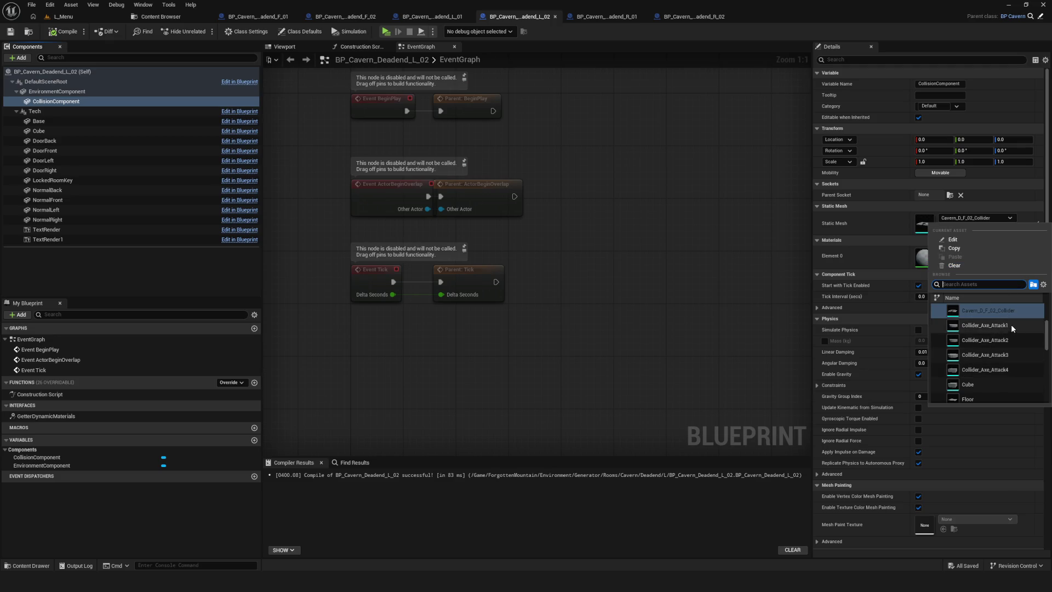
click(83, 102)
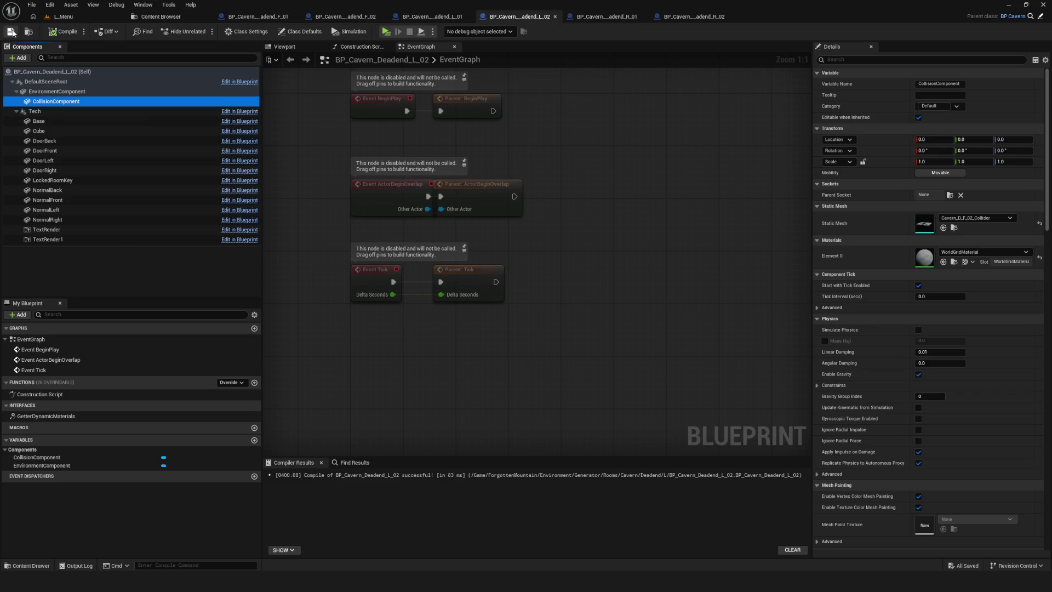
Highlight R_01's collision component in its 3D viewport, then start a New Game play-test
click(637, 18)
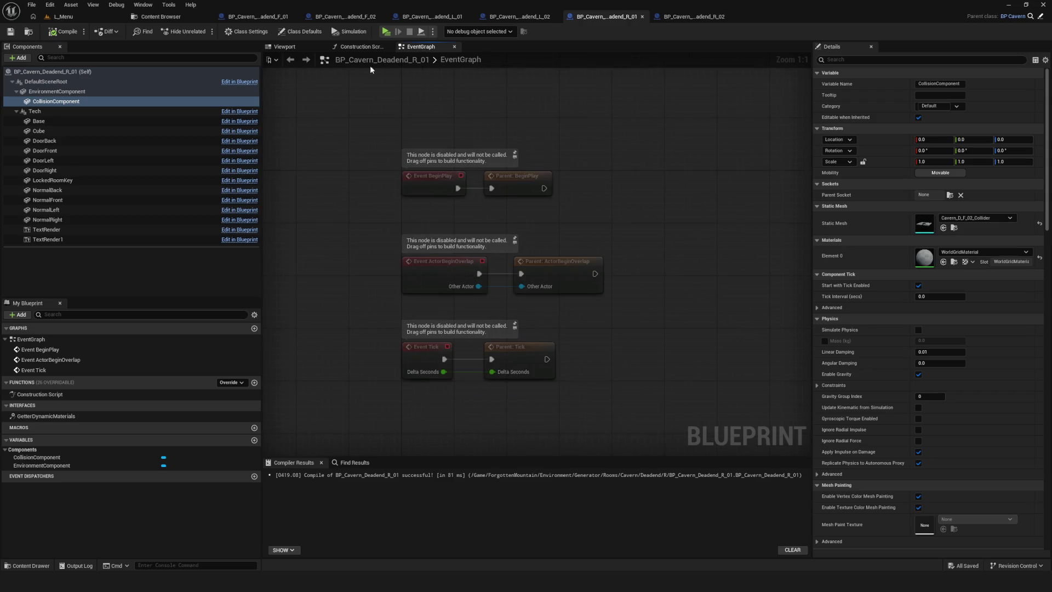
click(284, 47)
right_drag(360, 177, 360, 177)
click(49, 111)
click(49, 101)
click(52, 103)
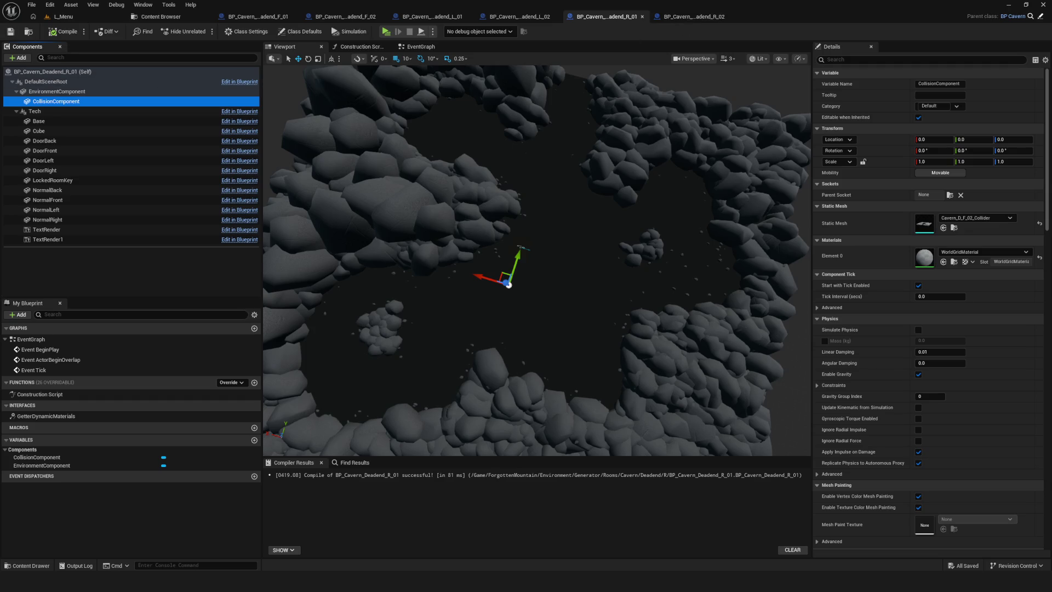
click(386, 31)
click(562, 289)
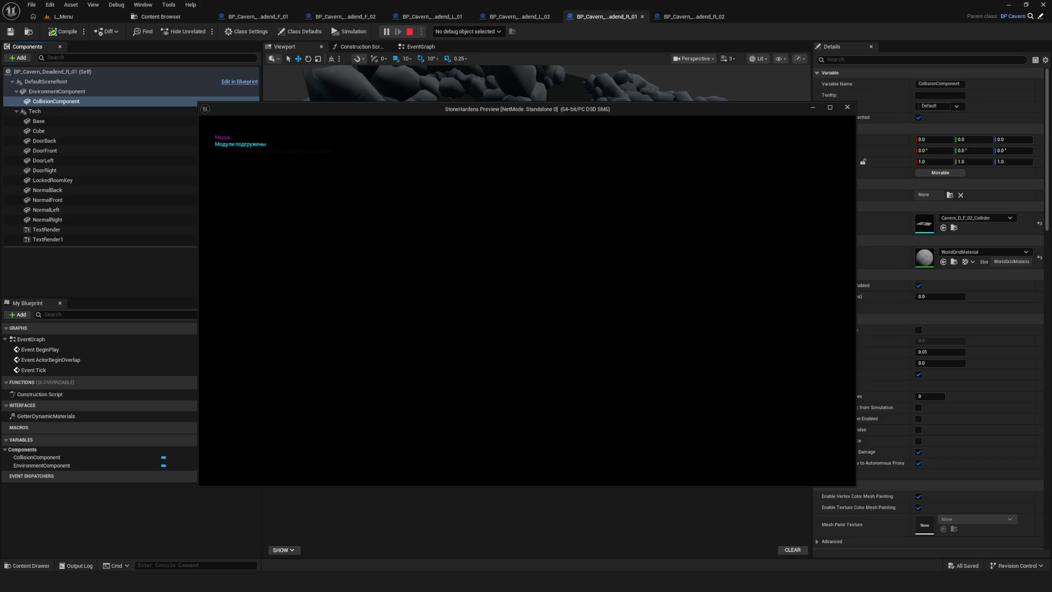
Restart the play-test with a new game and walk the character backward across the cavern
key(Escape)
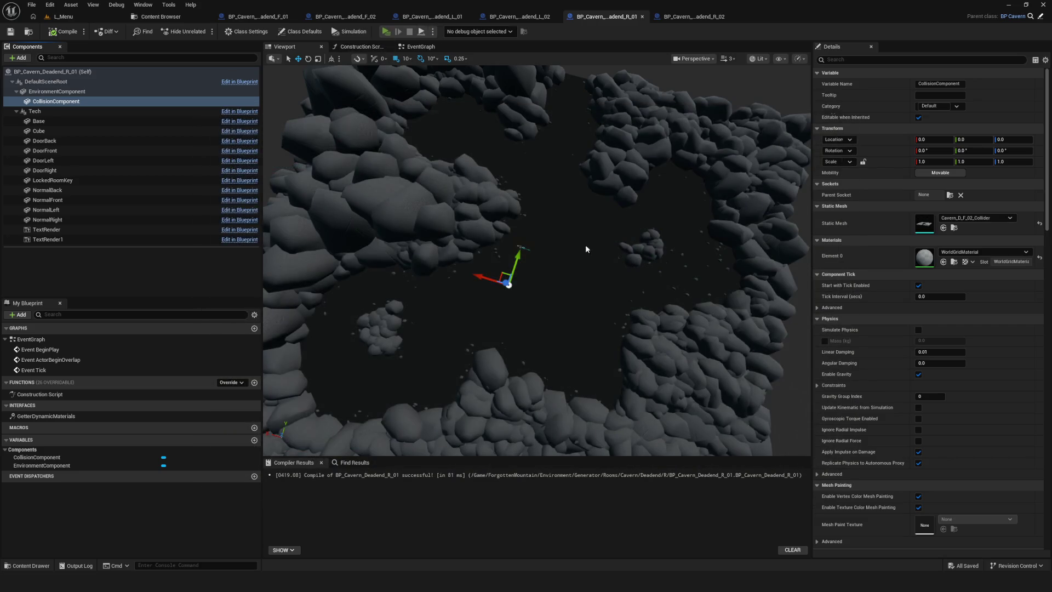
key(alt+p)
click(554, 225)
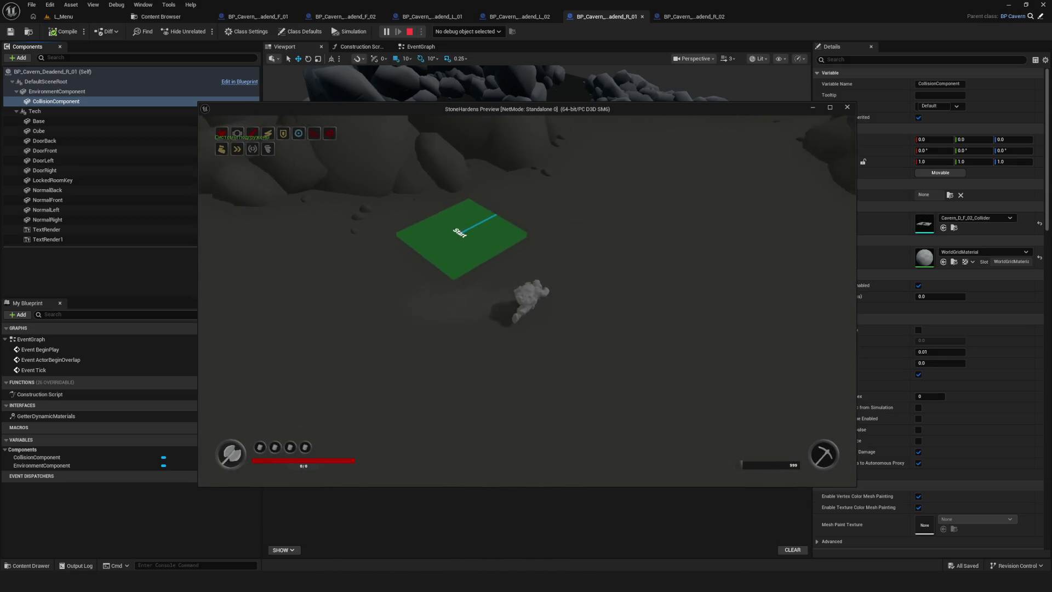
key(s)
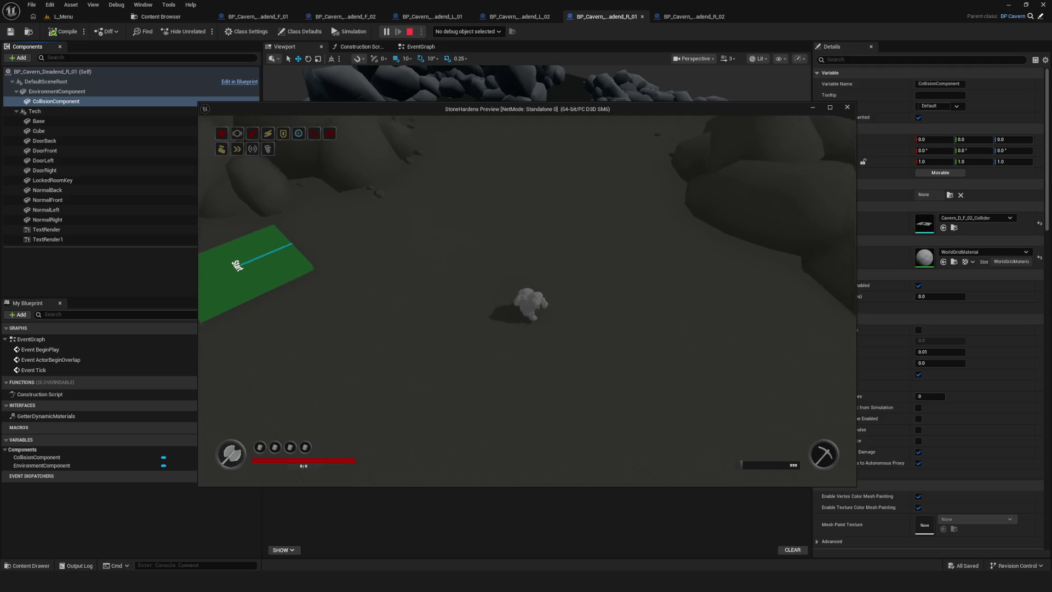
key(s)
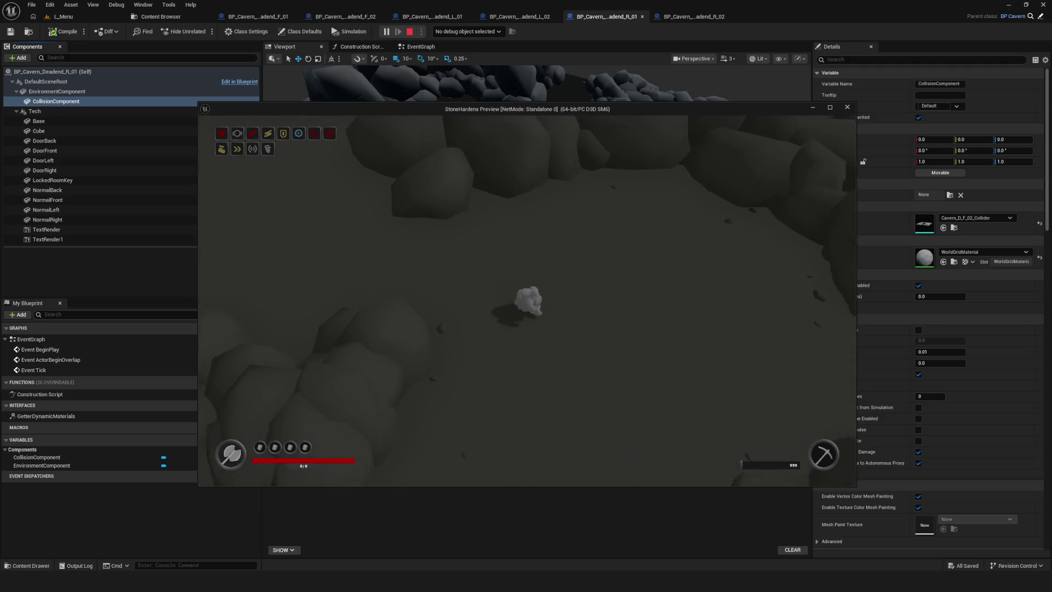
key(s)
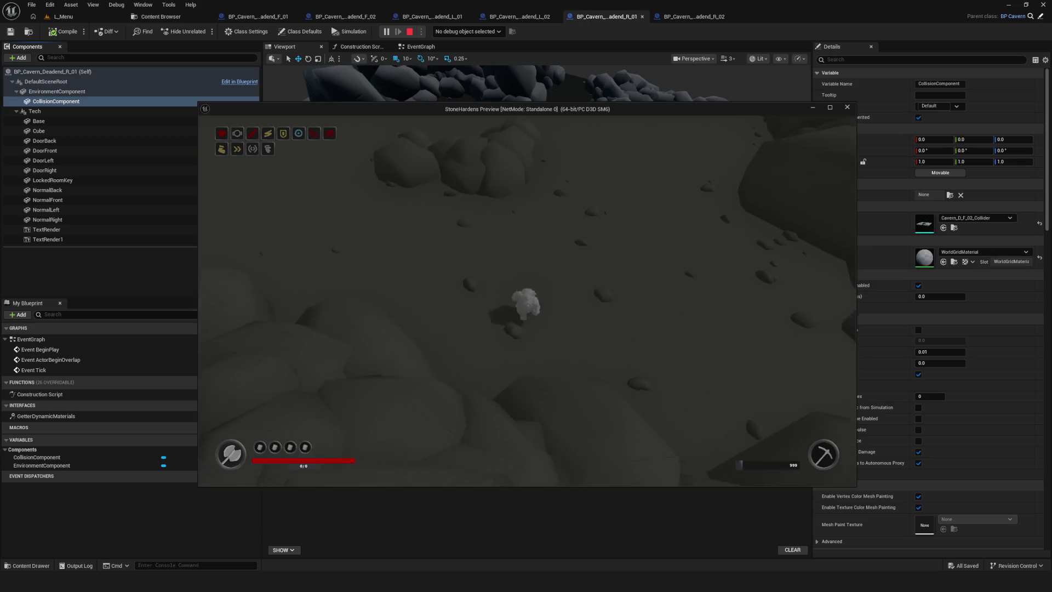
key(s)
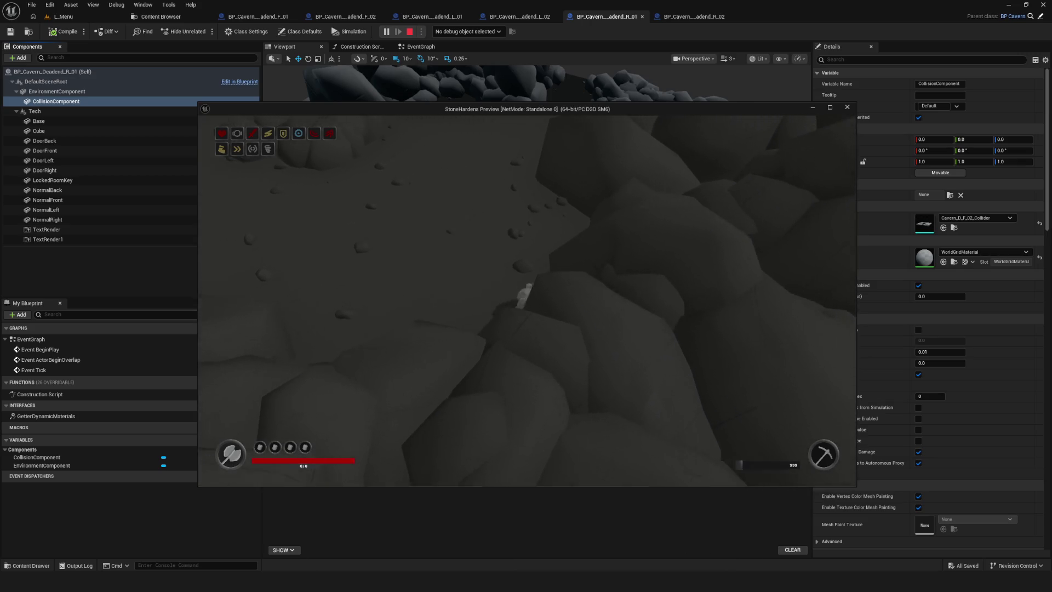
key(s)
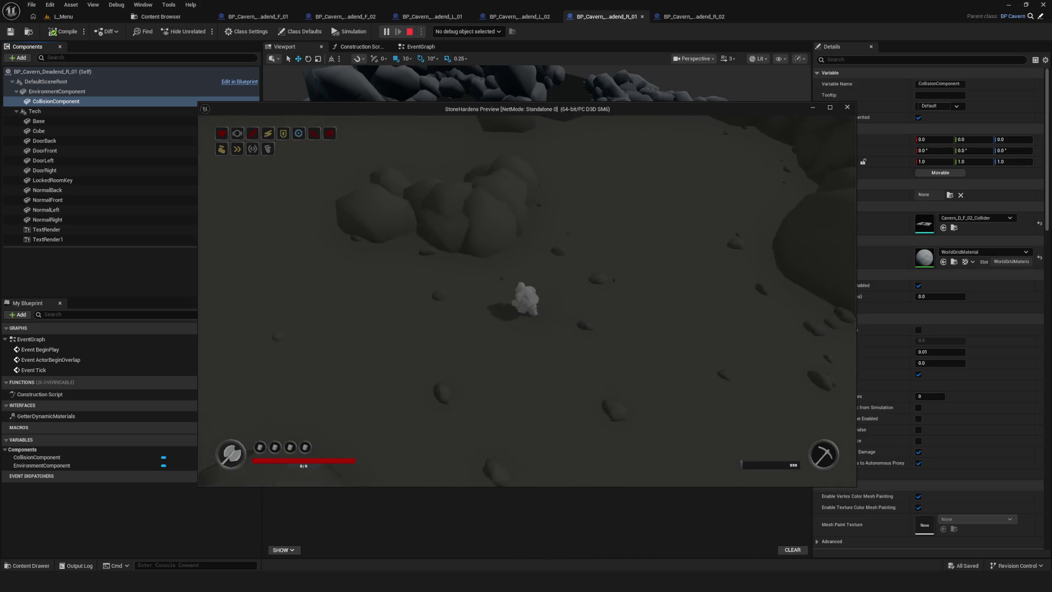
Walk the character forward through the rock cluster toward the Start pad, then enable the debug camera
key(w)
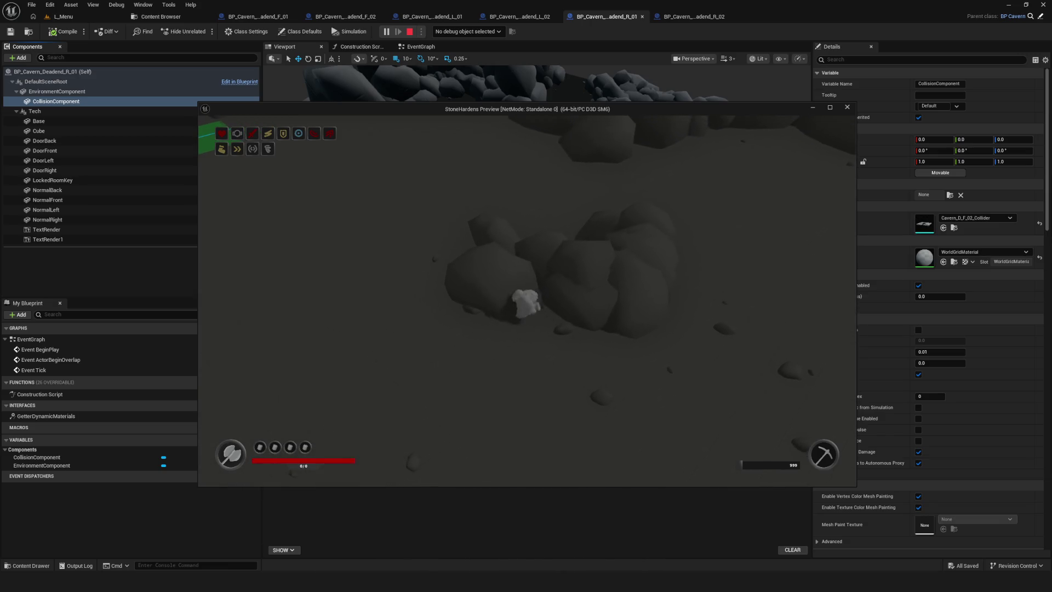
key(w)
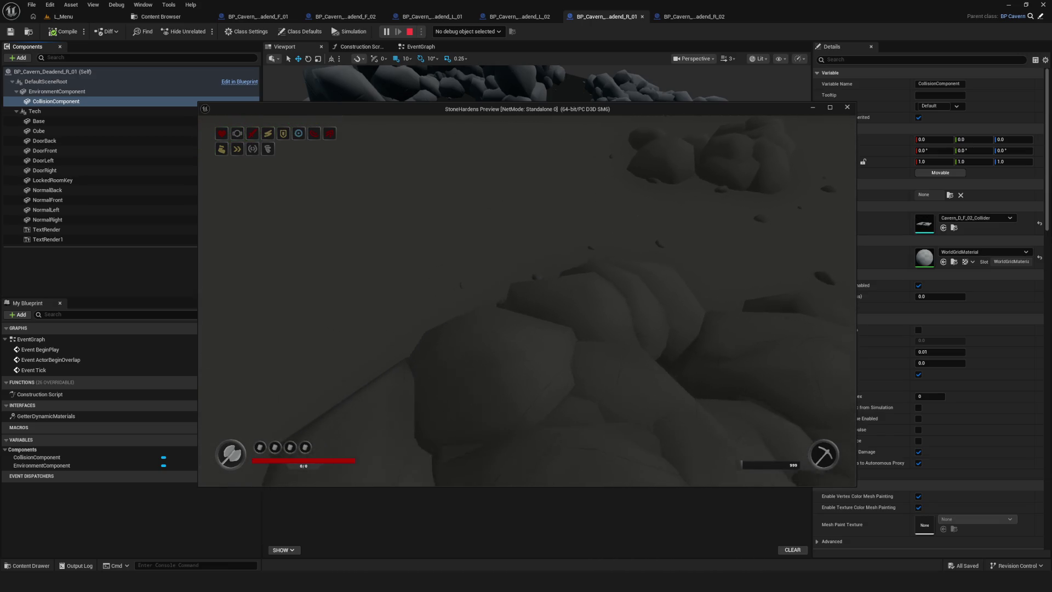
key(w)
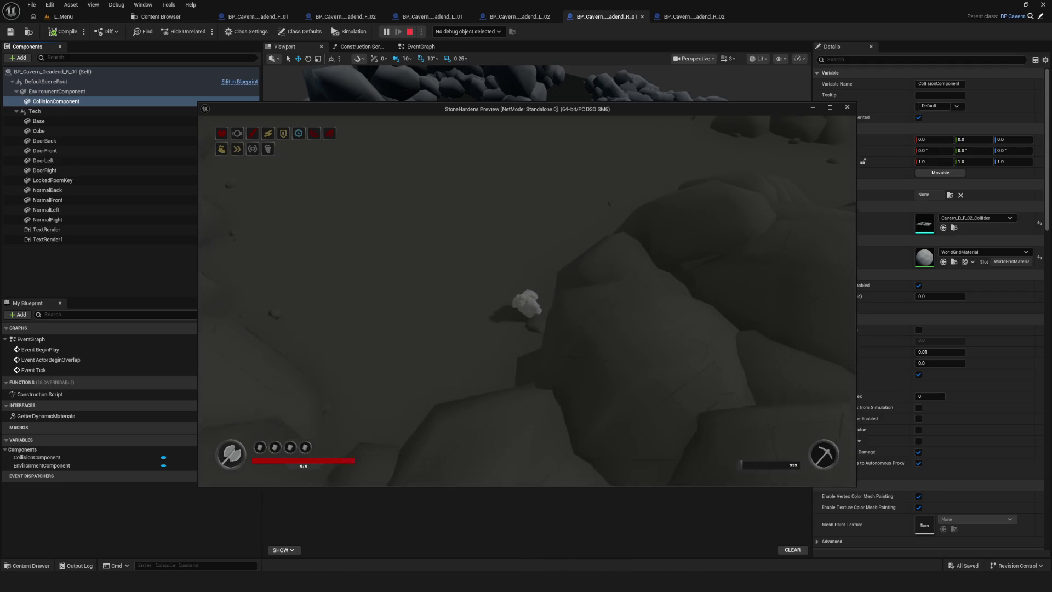
key(w)
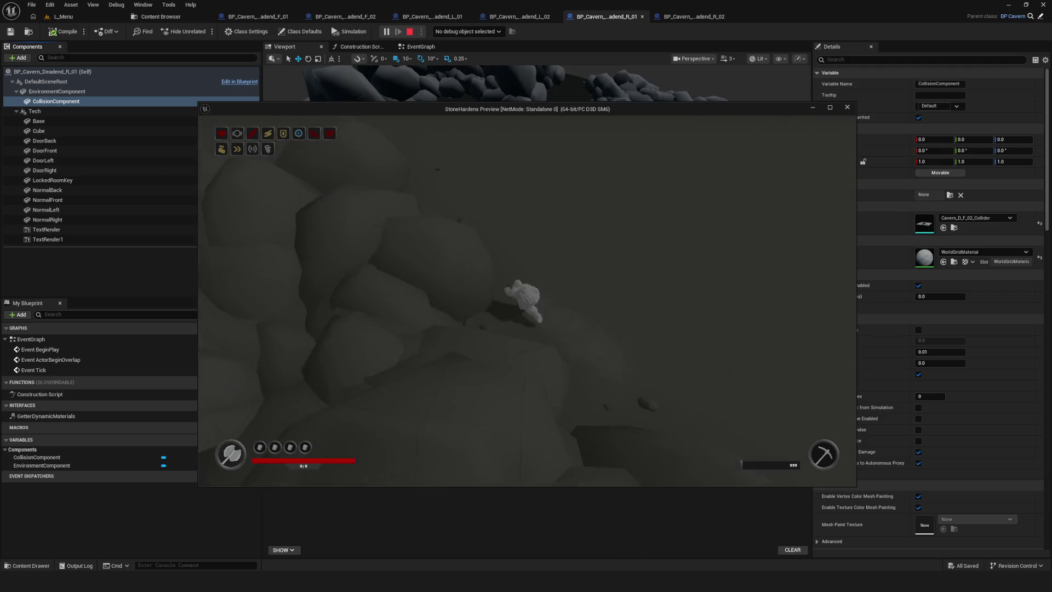
key(w)
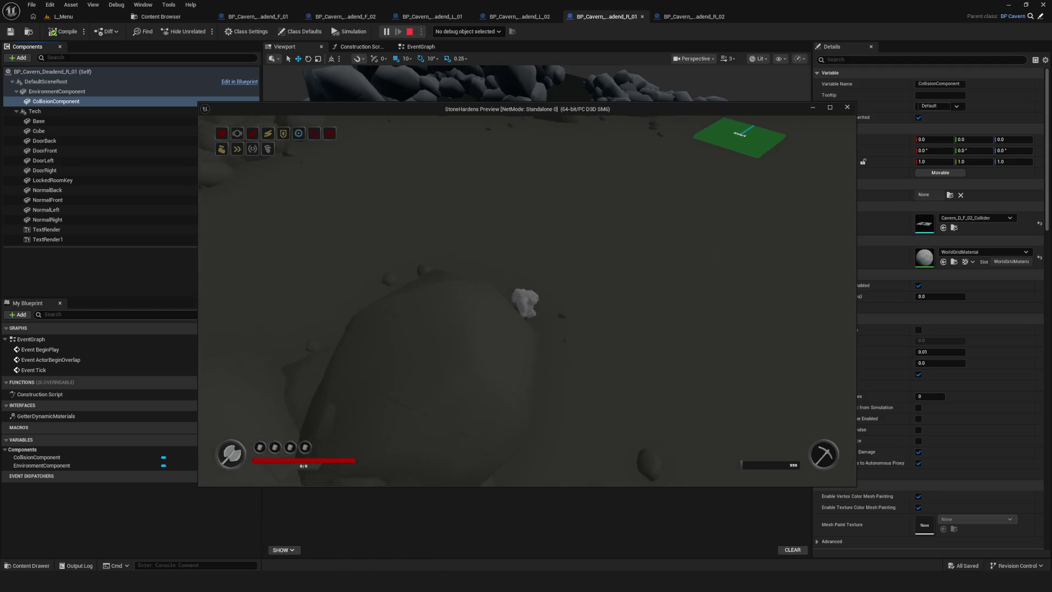
key(w)
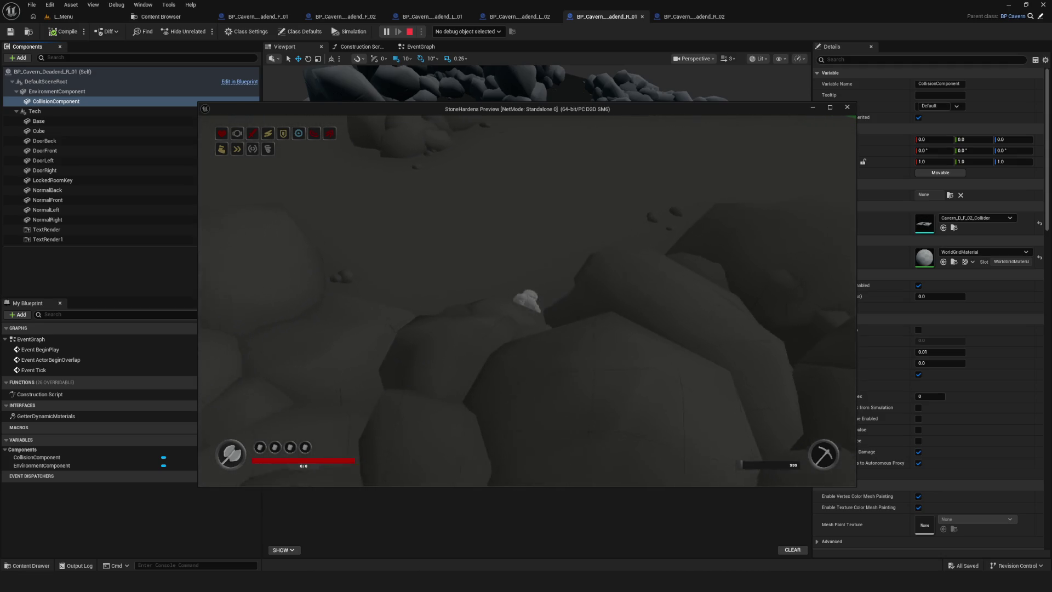
key(w)
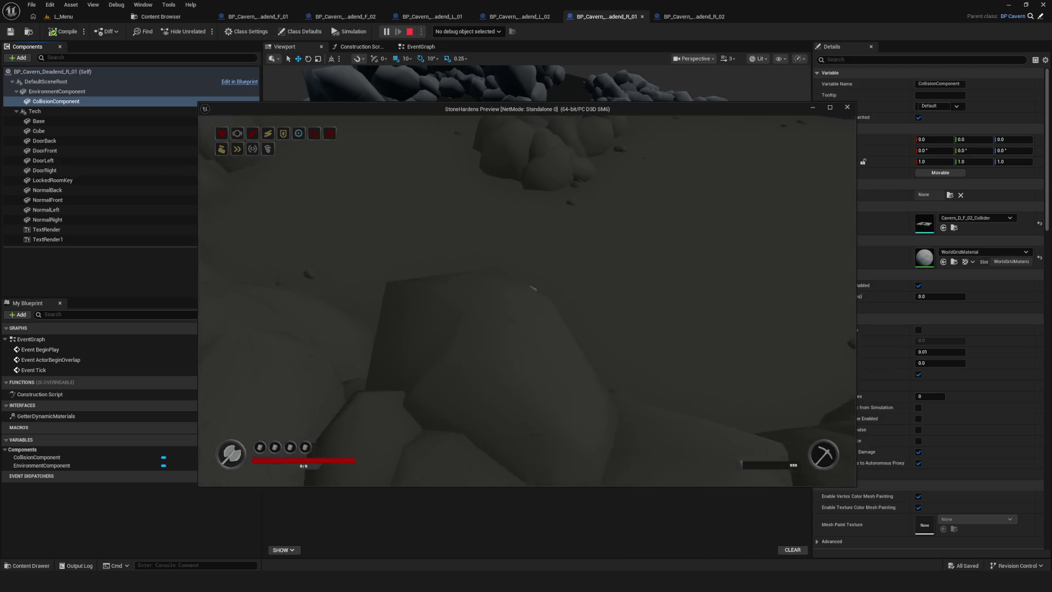
key(w)
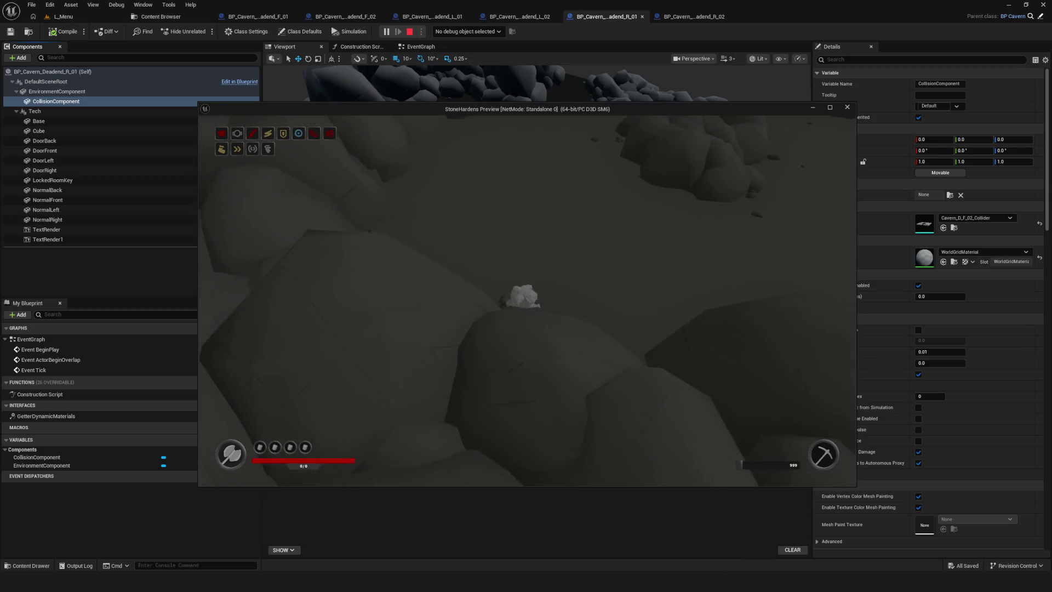
key(w)
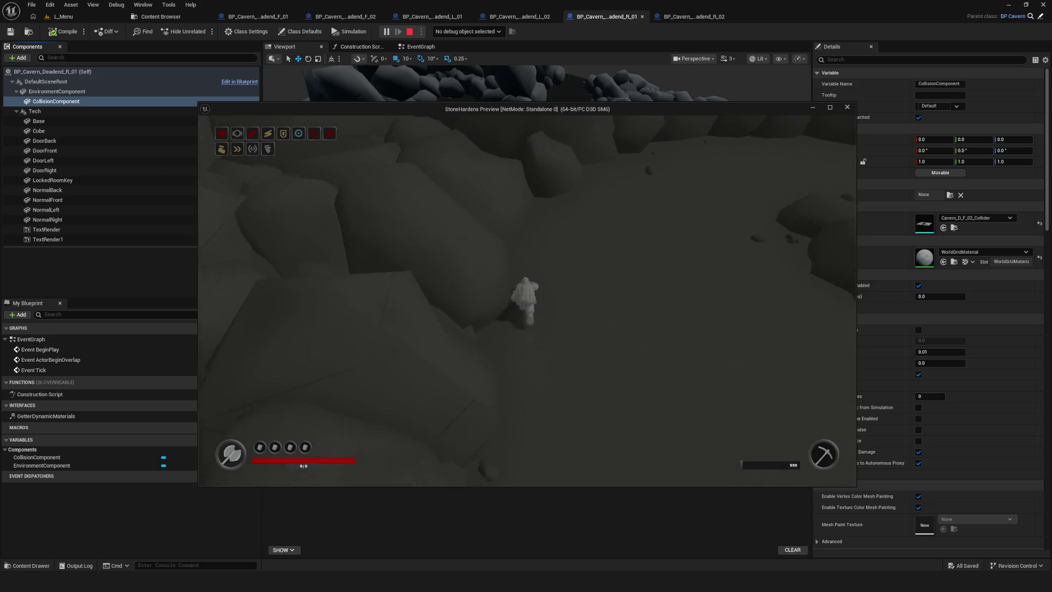
key(w)
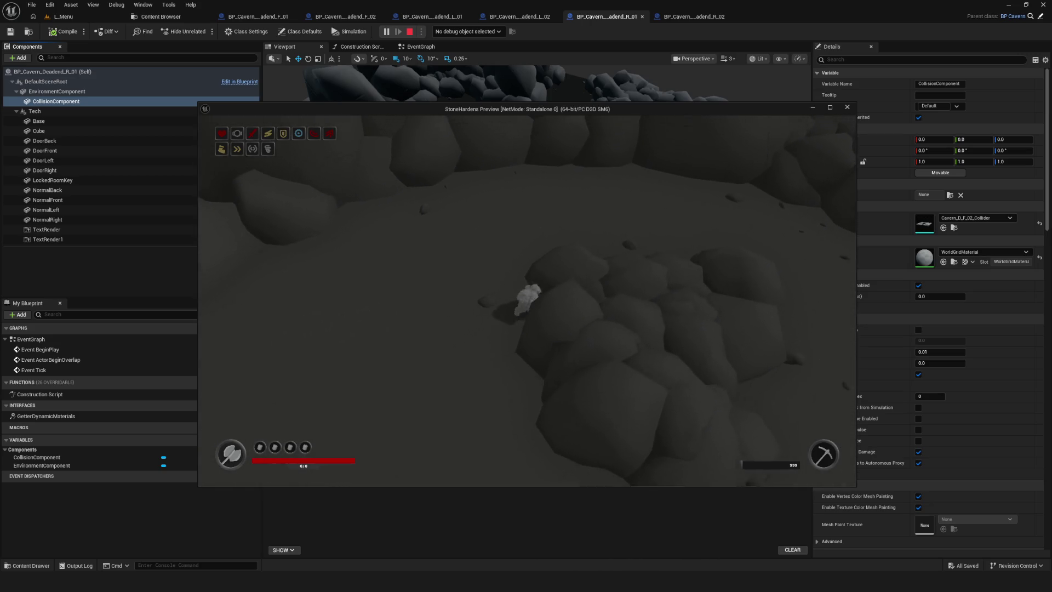
key(w)
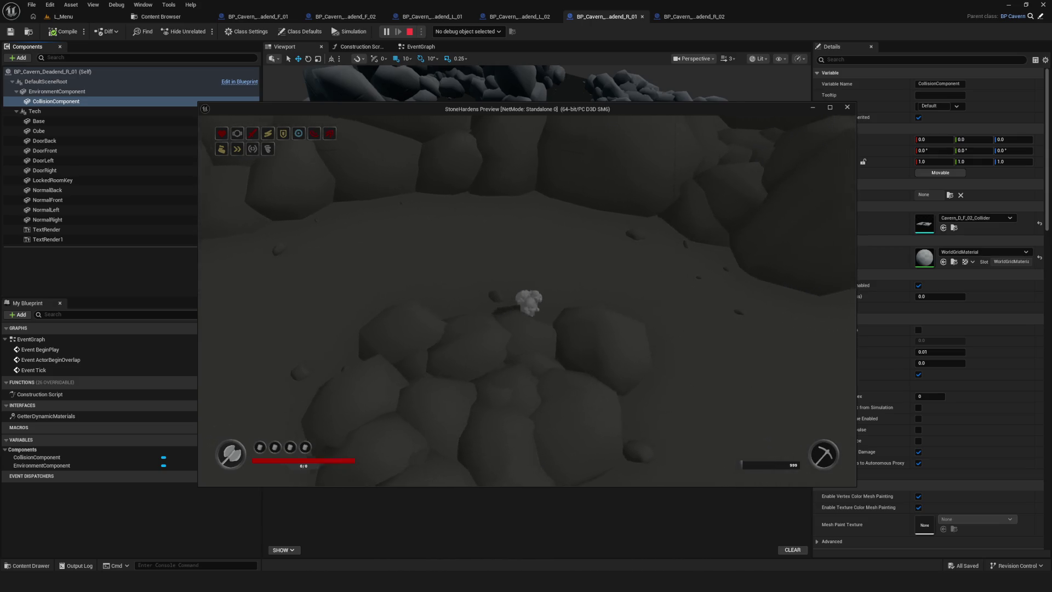
key(w)
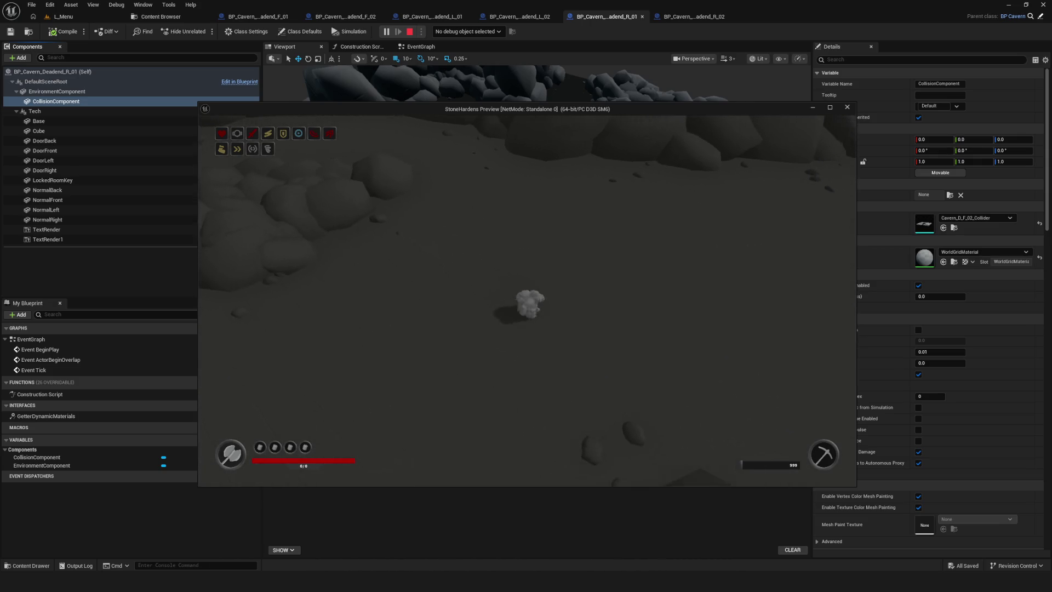
key(semicolon)
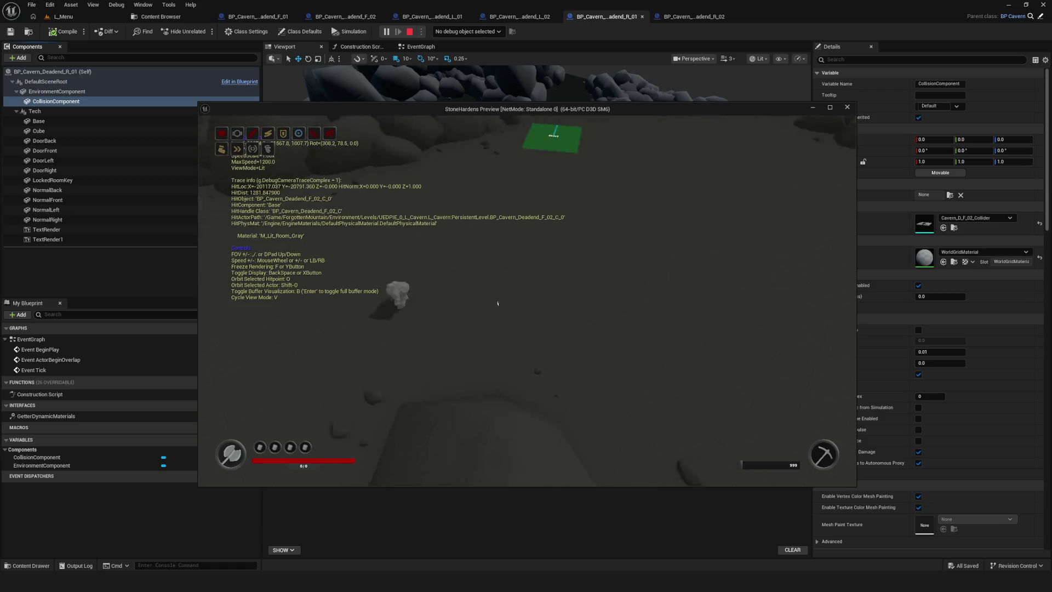
Raise the debug camera for a room overview, then restore the normal character view by the Start pad
key(s)
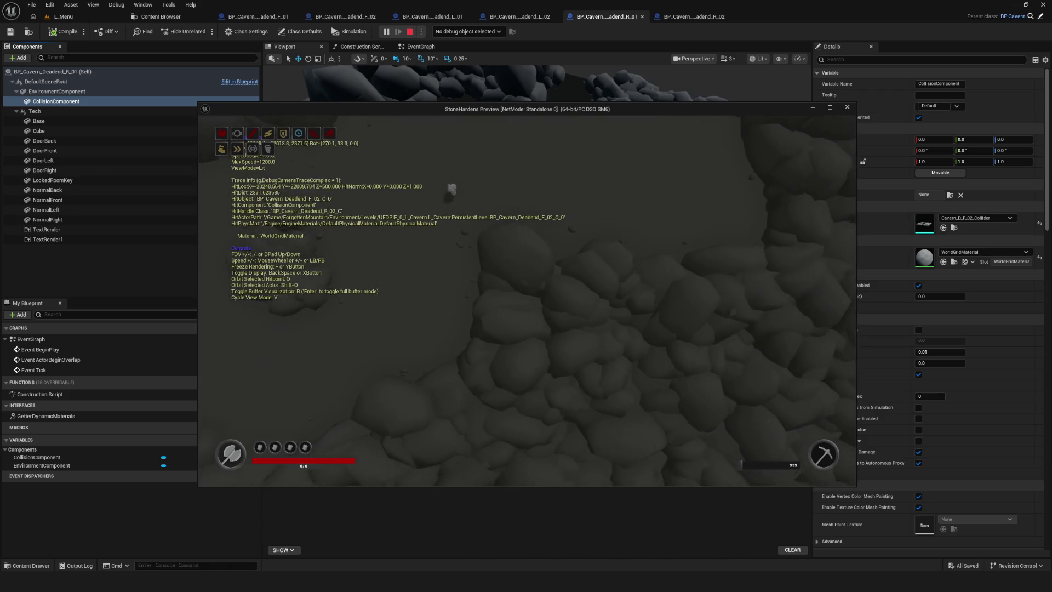
key(s)
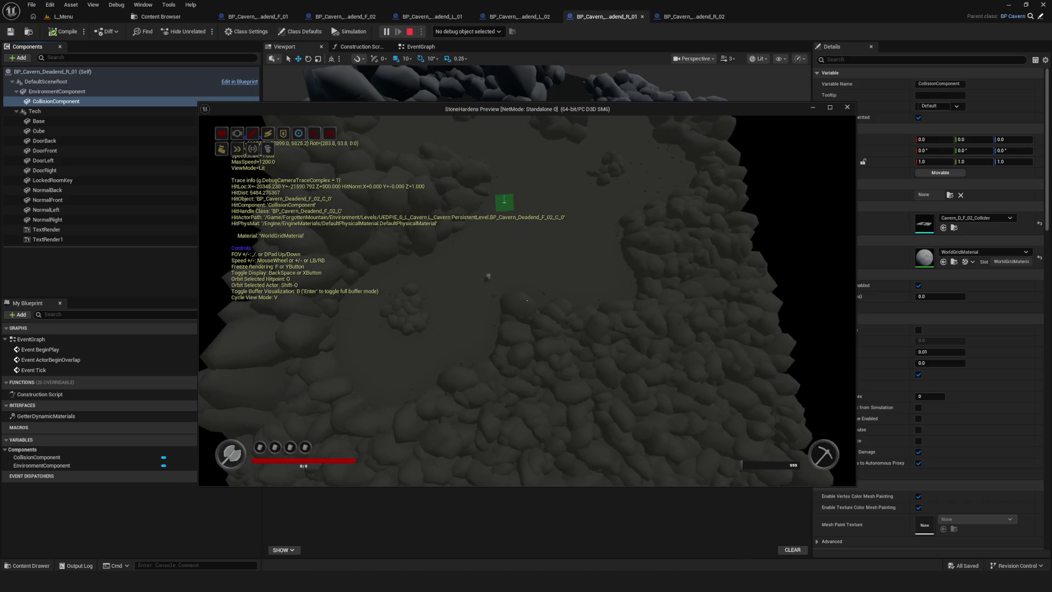
key(Escape)
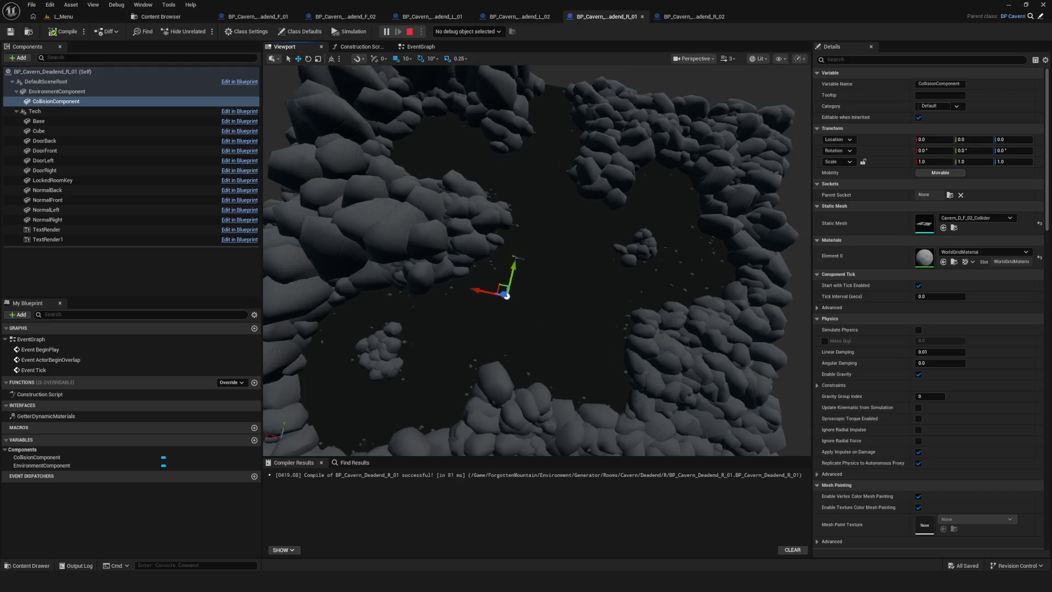
scroll(547, 308, up, 5)
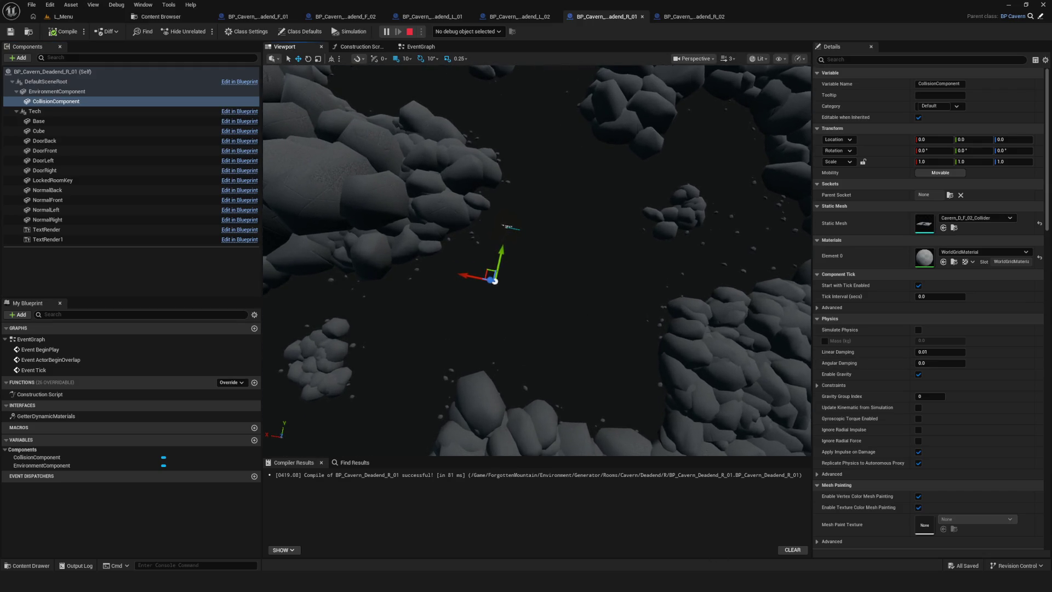
click(744, 534)
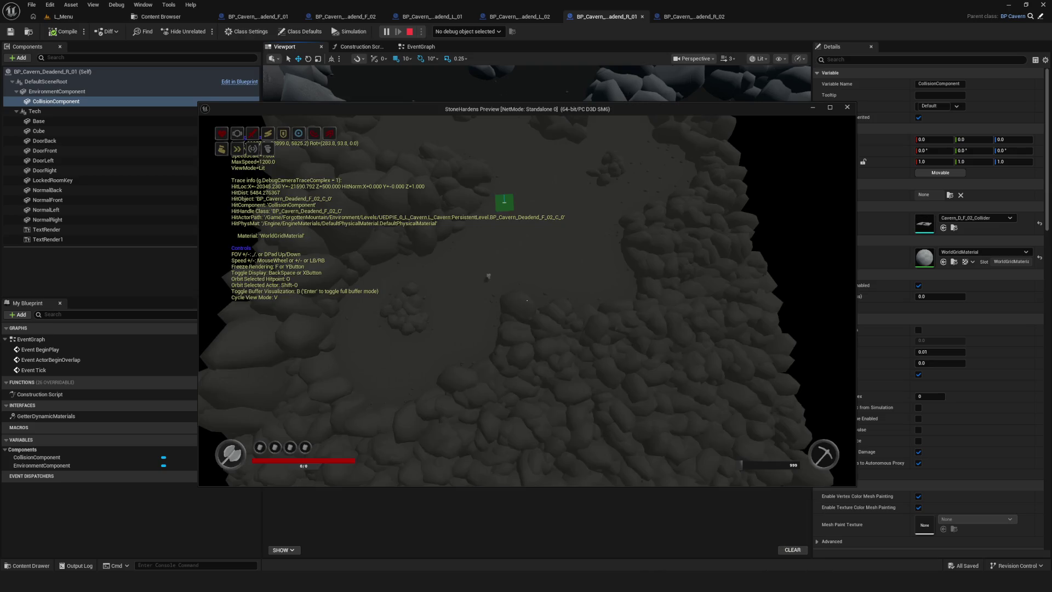
key(semicolon)
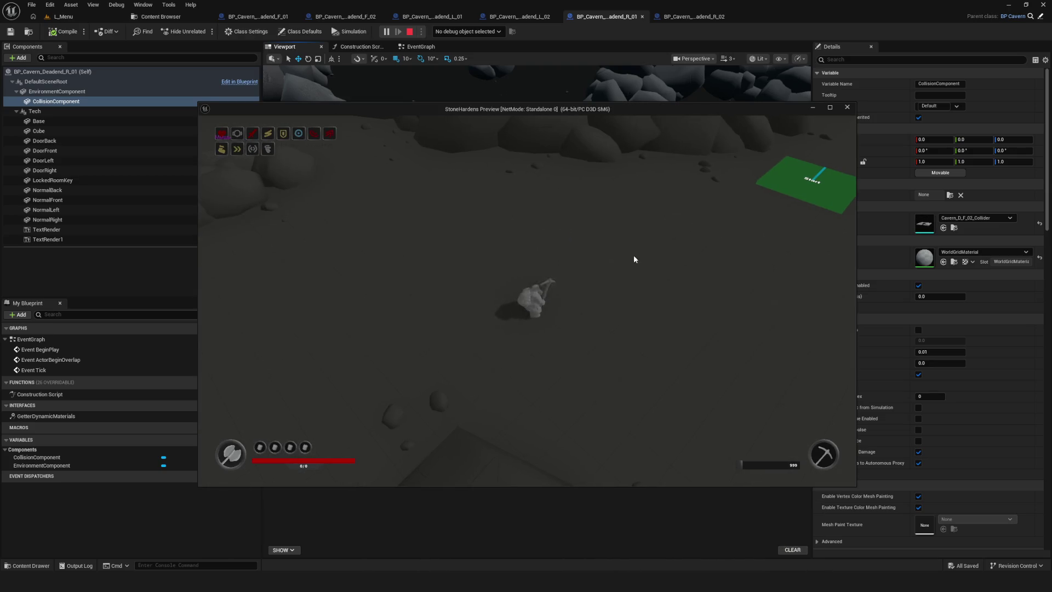
click(651, 243)
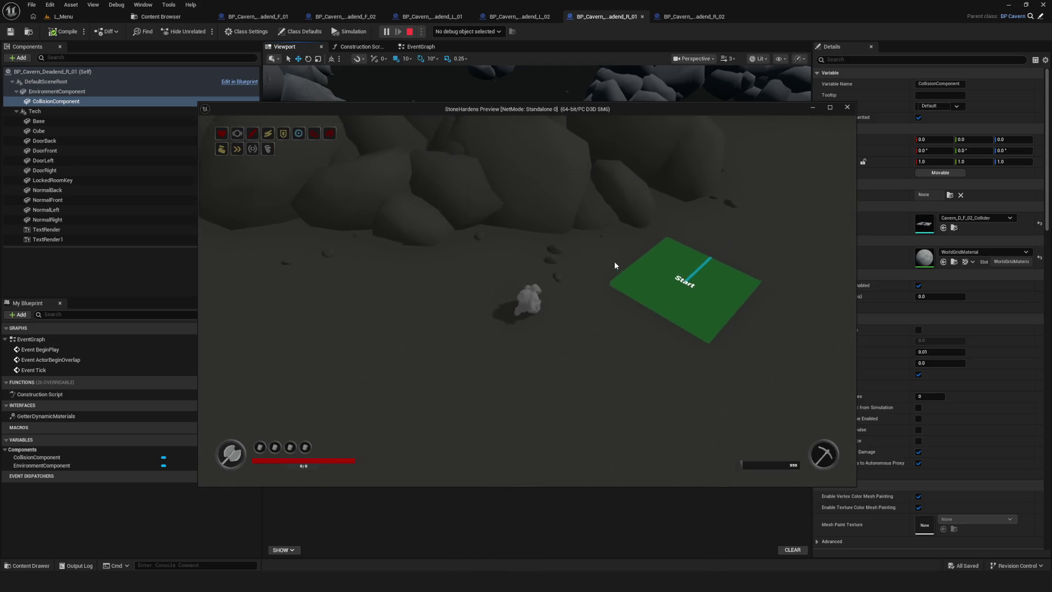
Walk the character forward across the cavern floor past the rock cluster
click(621, 261)
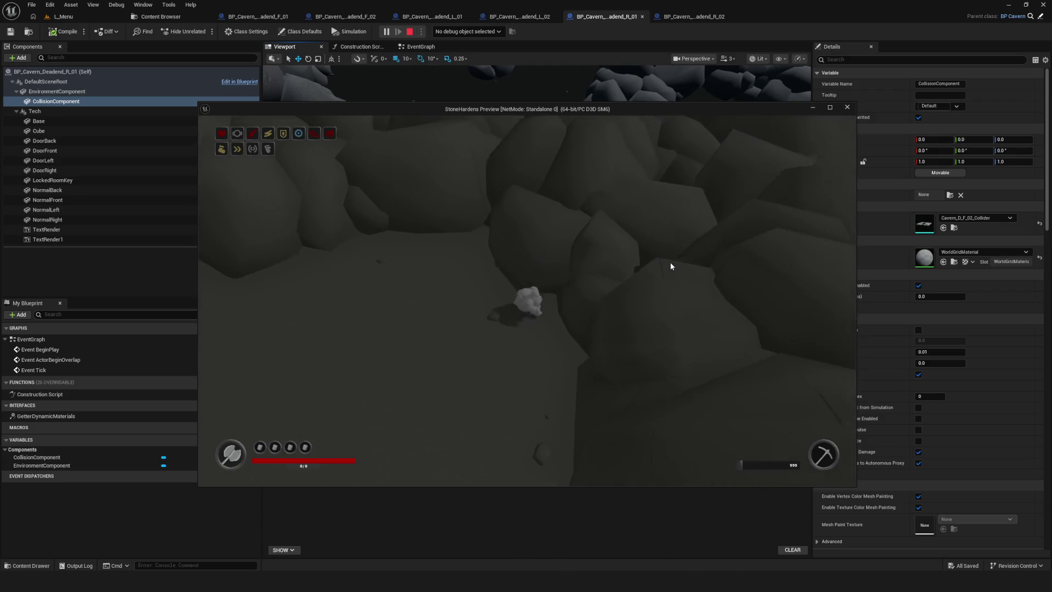
key(w)
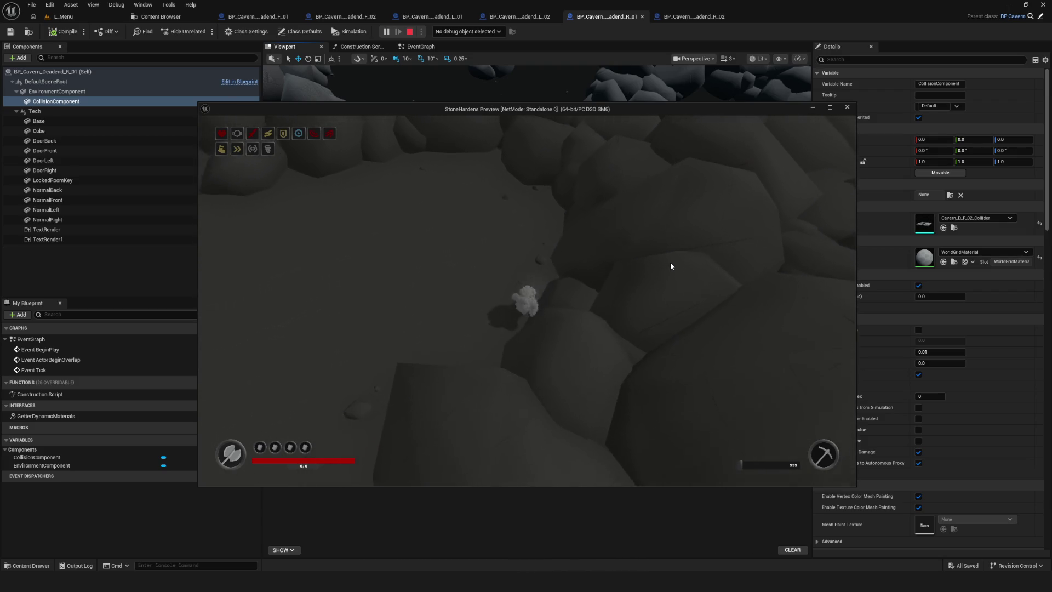
key(w)
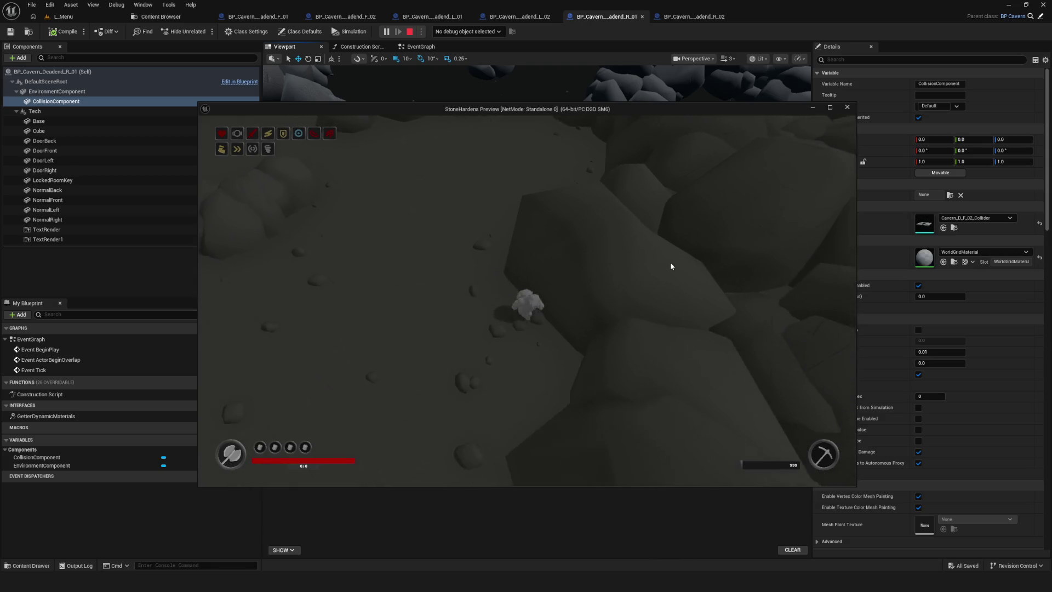
key(w)
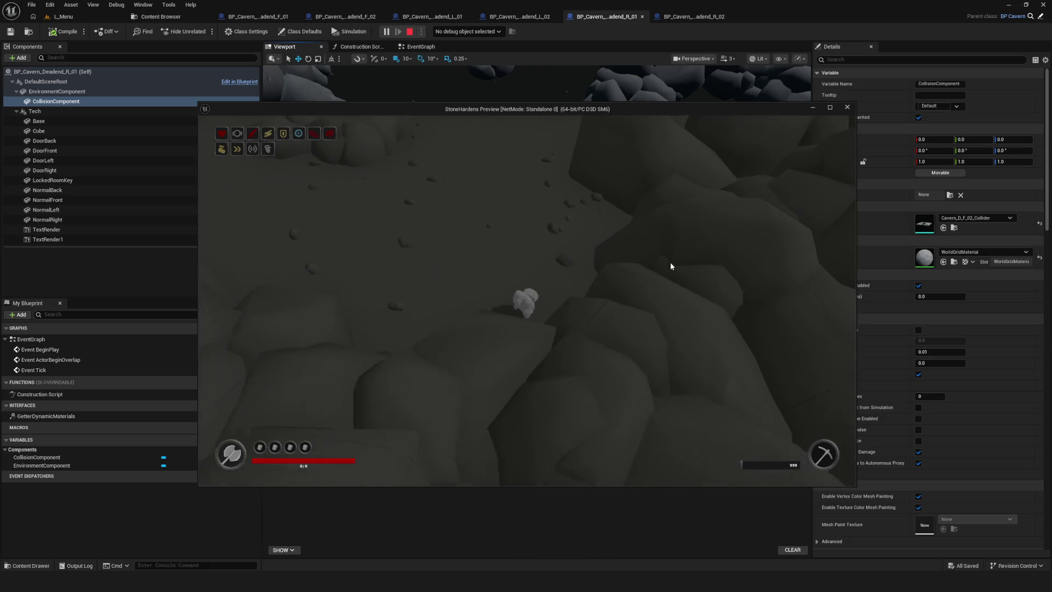
key(w)
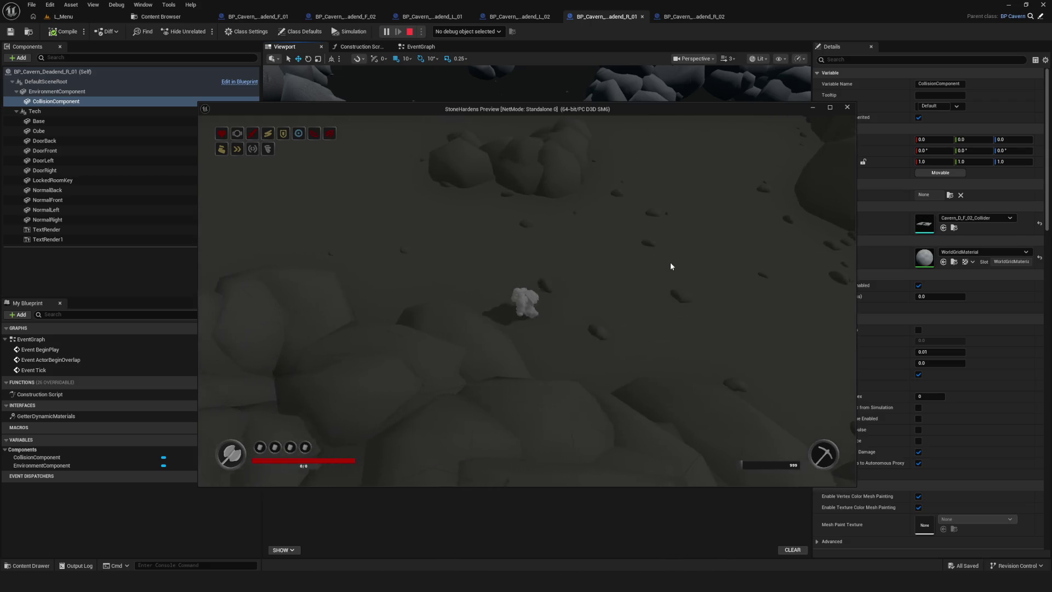
key(w)
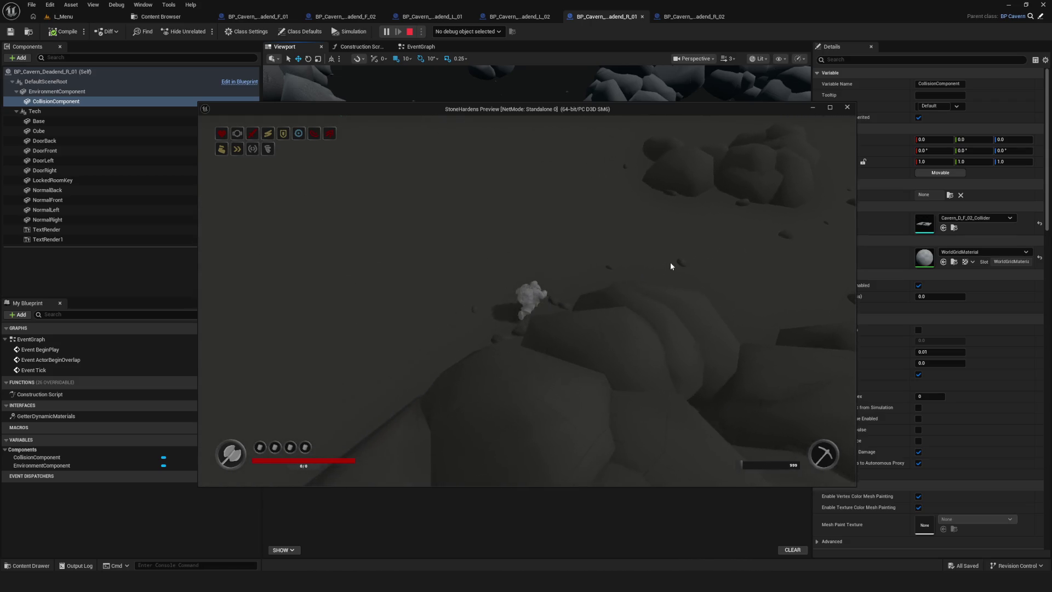
key(w)
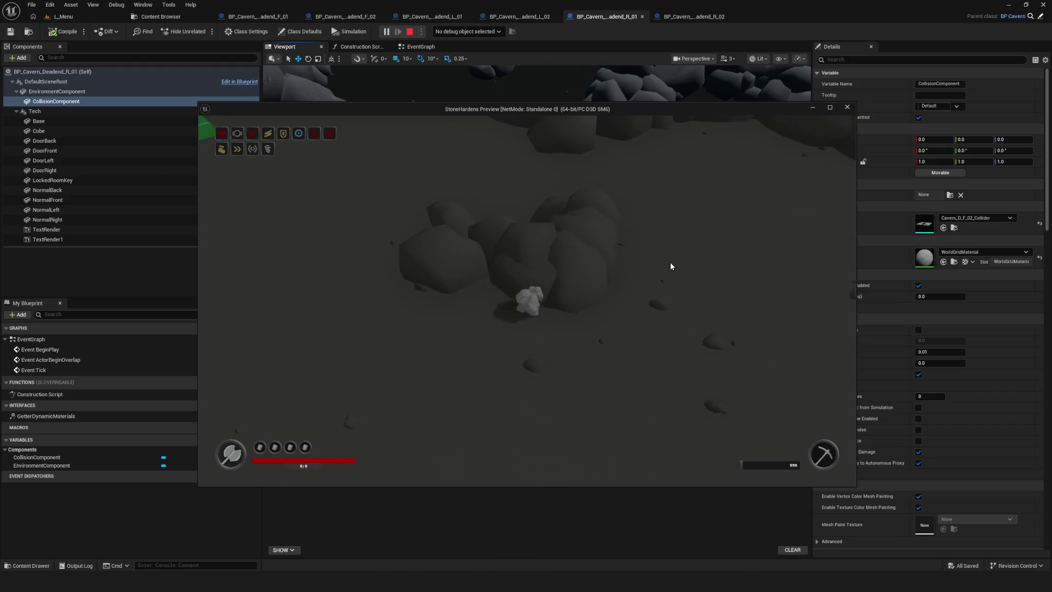
key(w)
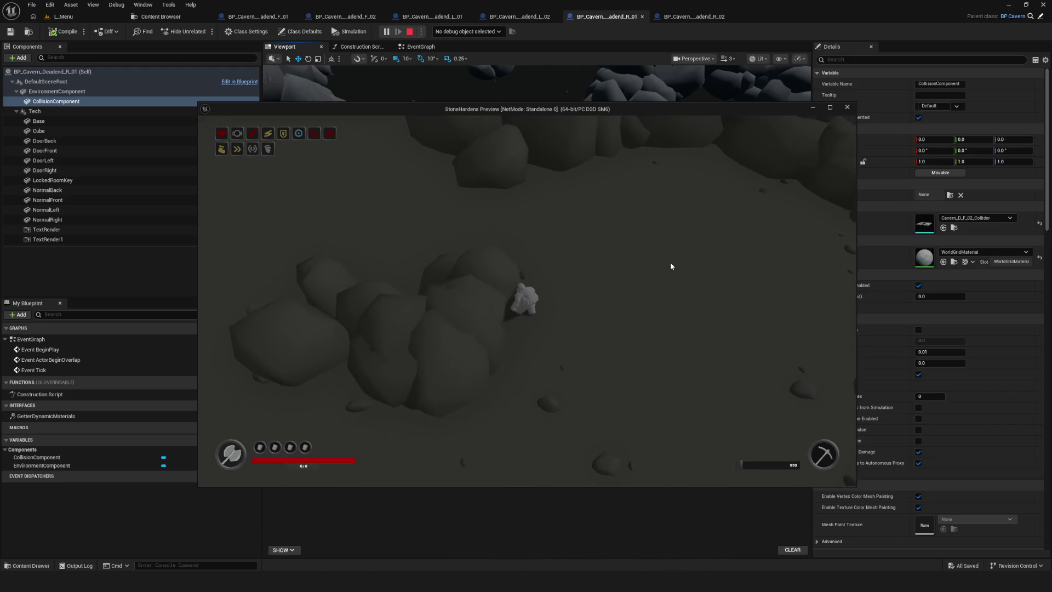
key(w)
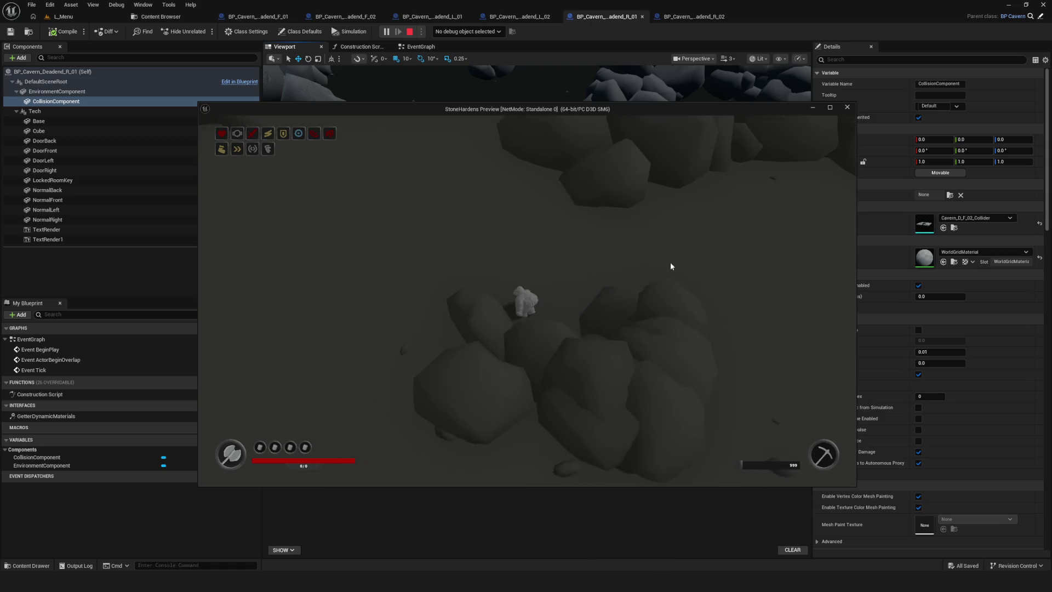
Circle the character around the large rocks back to the start pad and end the play-test
key(a)
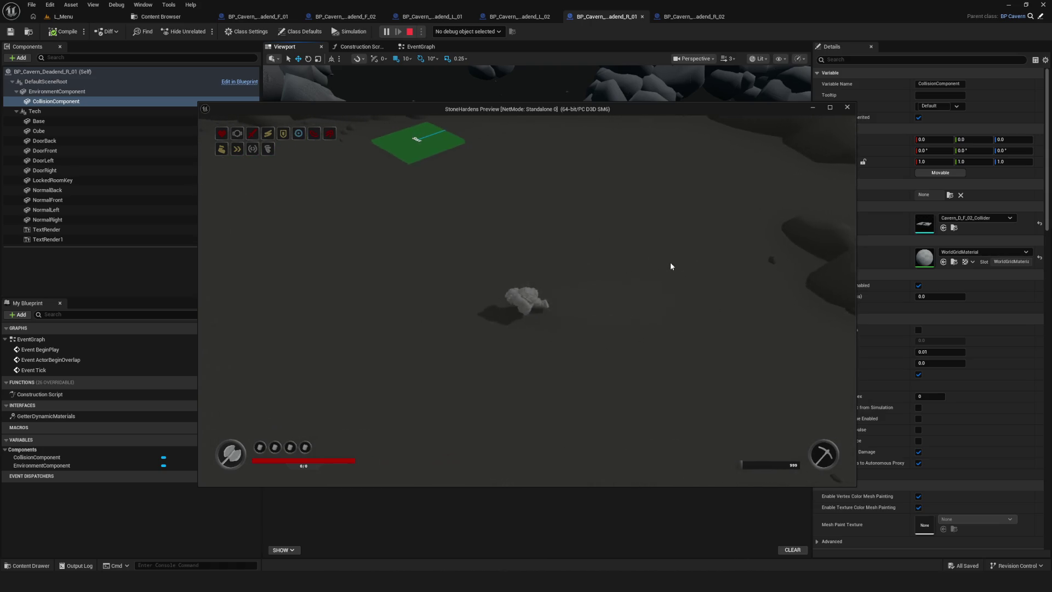
key(a)
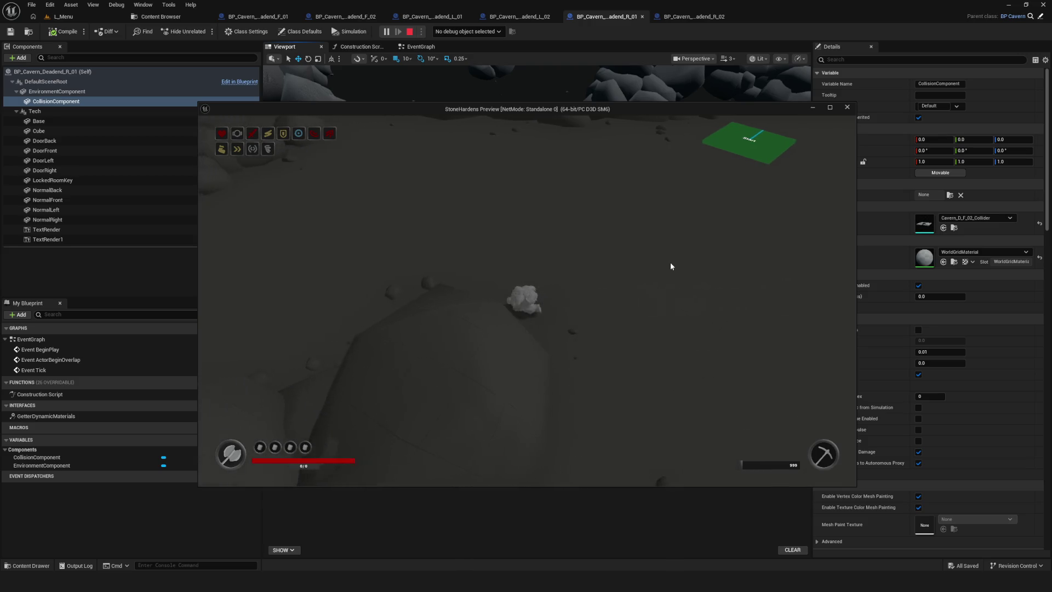
key(a)
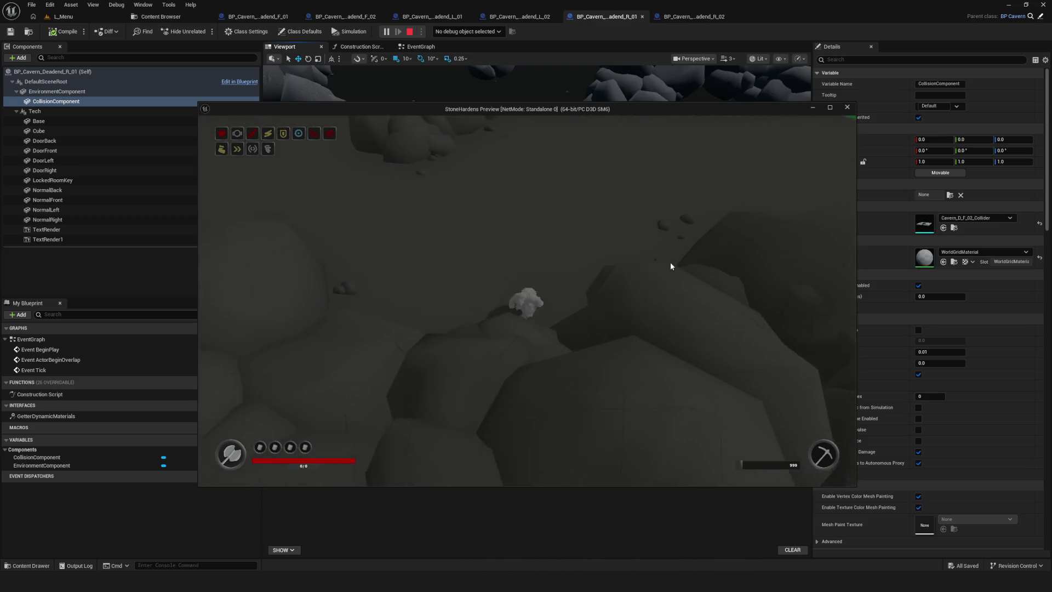
key(a)
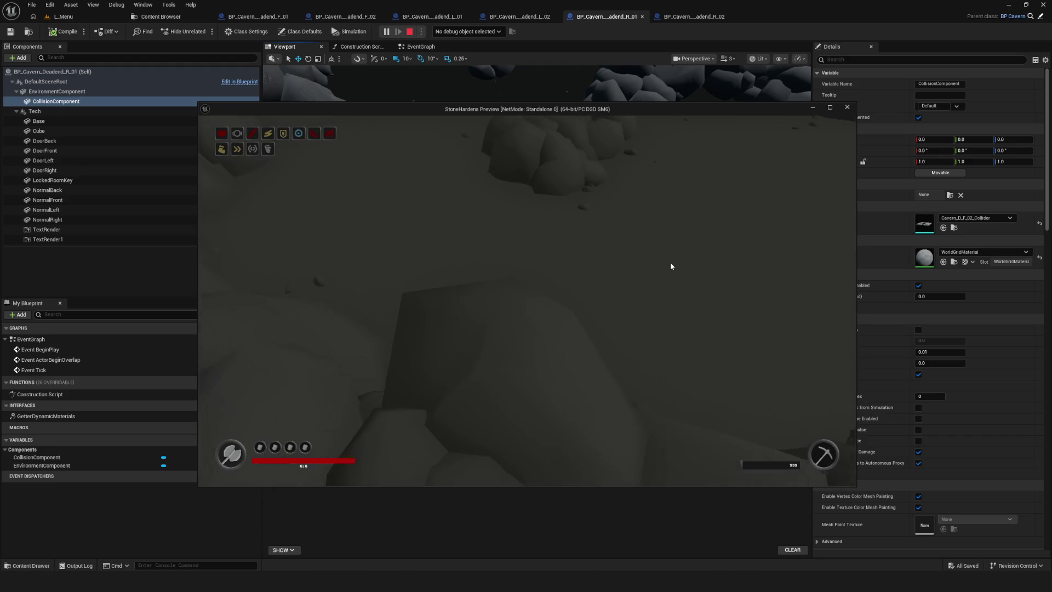
key(d)
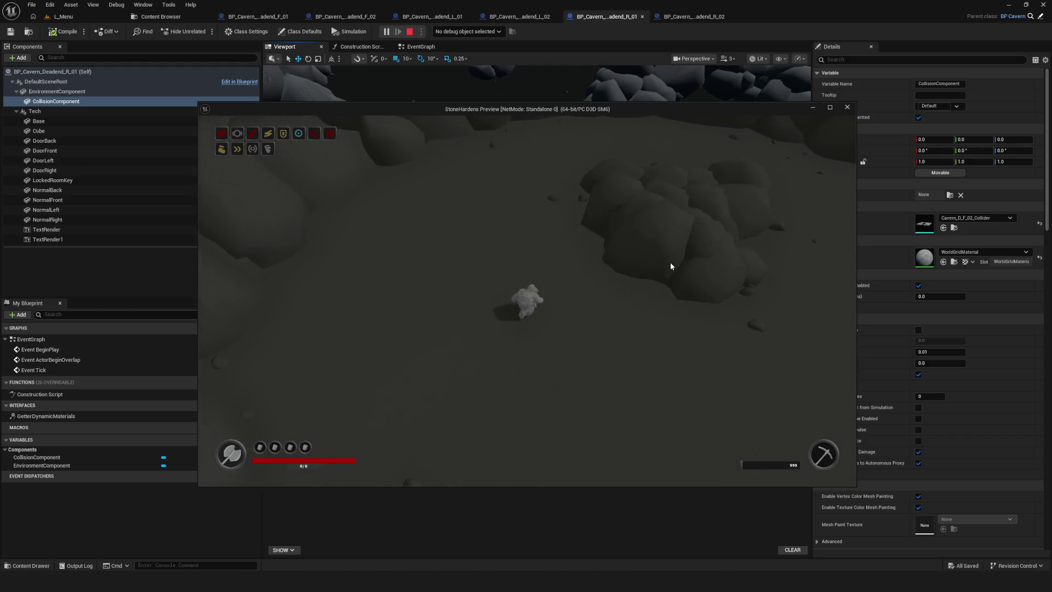
key(s)
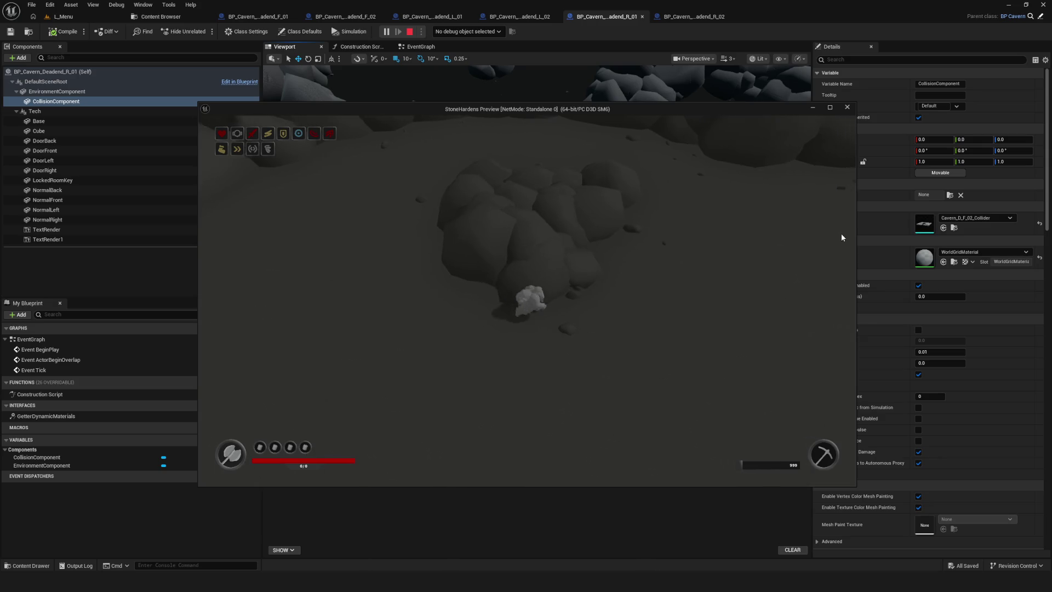
key(d)
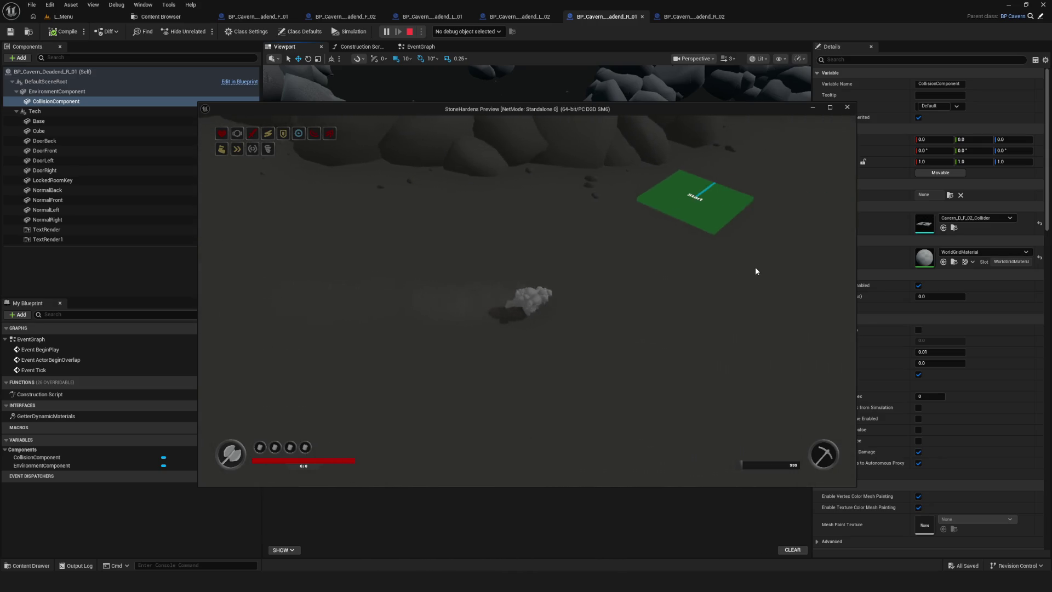
key(Escape)
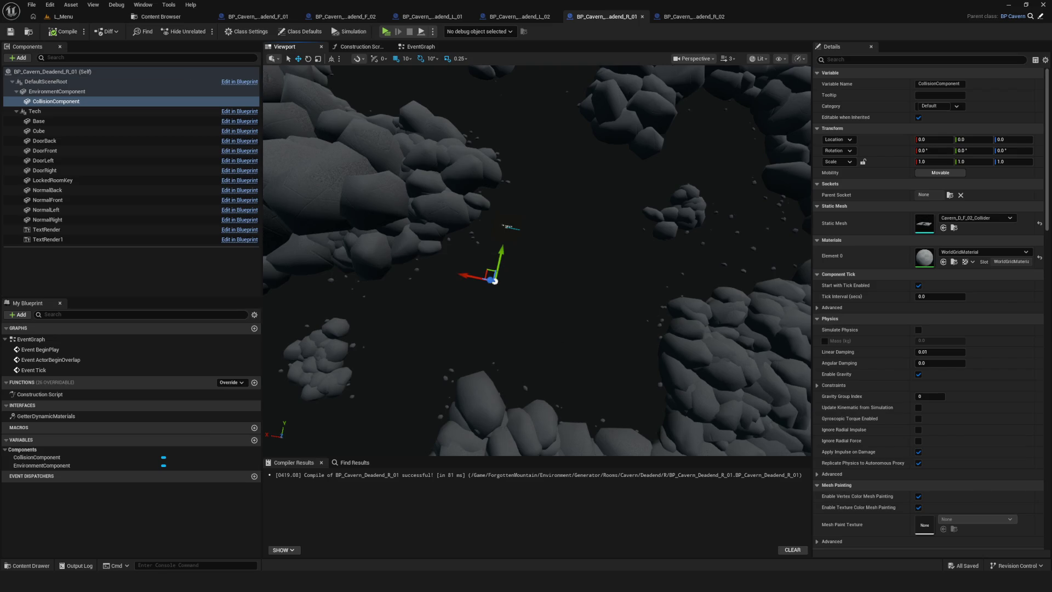
Clear L_02's EnvironmentComponent static mesh to None and save the blueprint
scroll(537, 260, down, 5)
scroll(537, 261, up, 5)
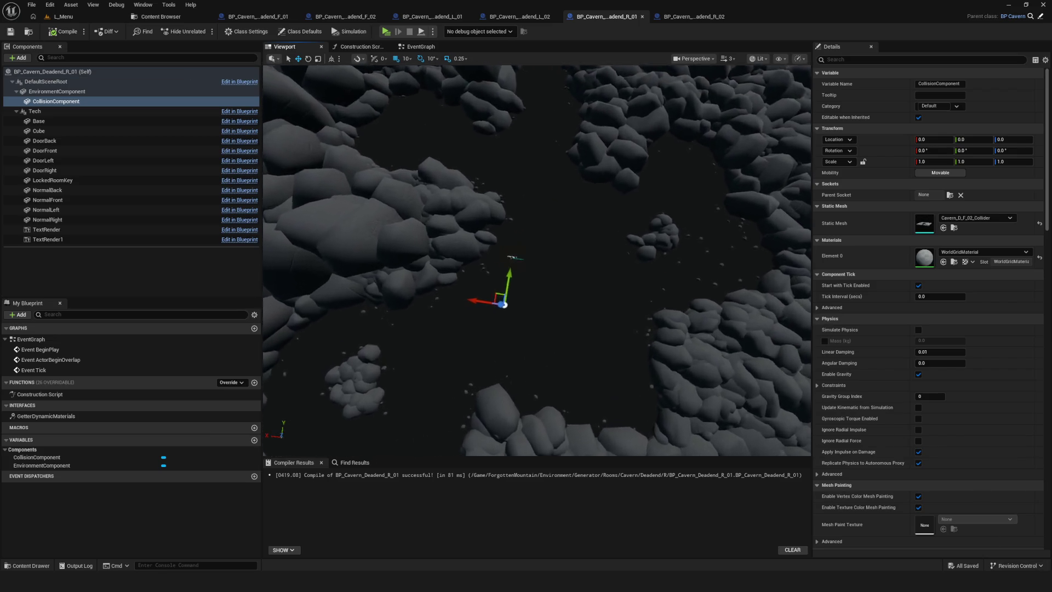
scroll(537, 176, down, 3)
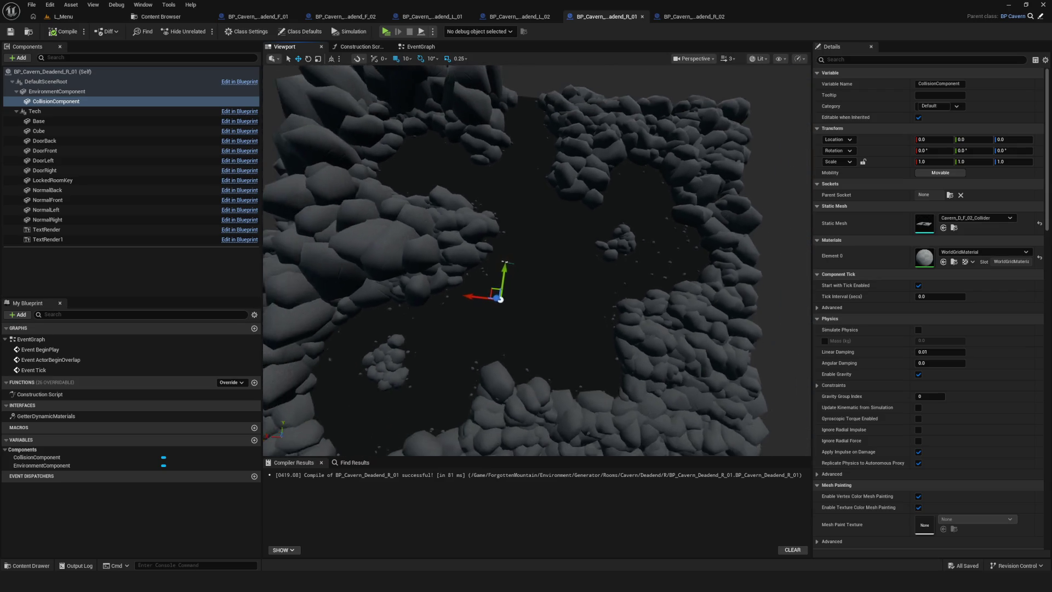
scroll(537, 176, up, 2)
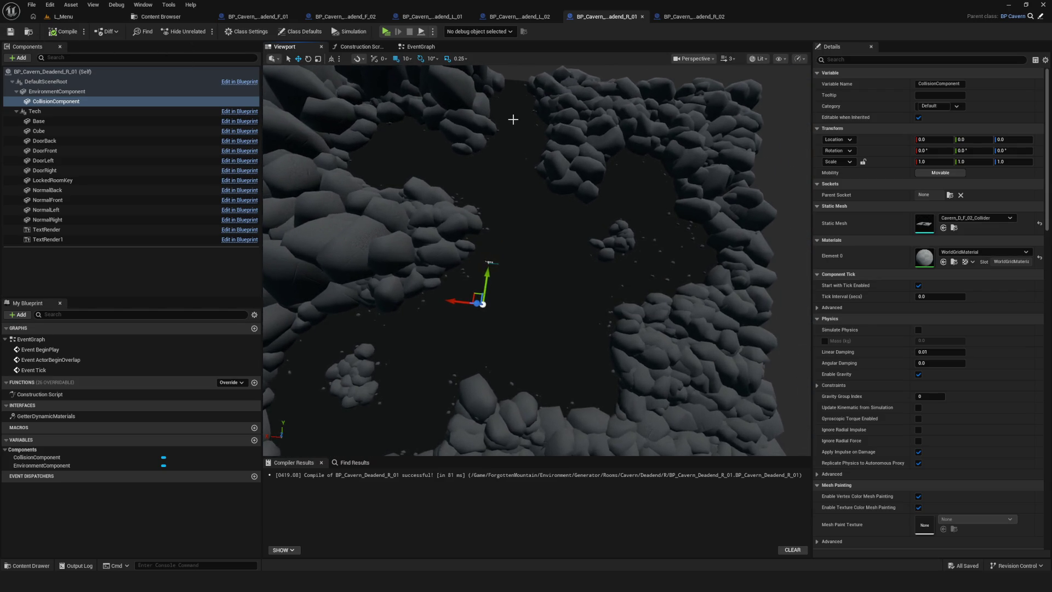
click(536, 17)
click(280, 47)
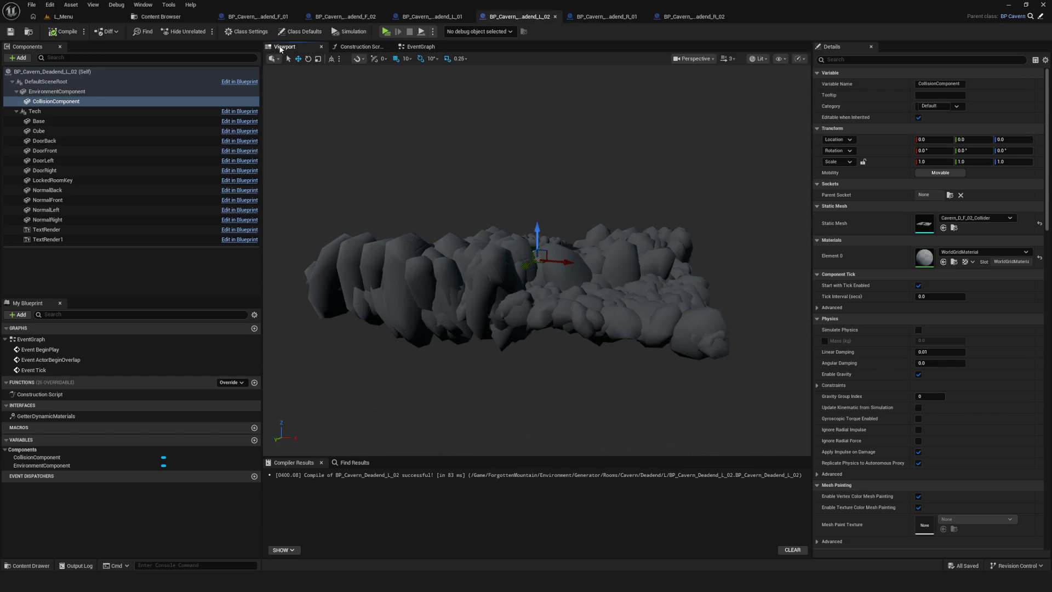
right_drag(538, 216, 476, 218)
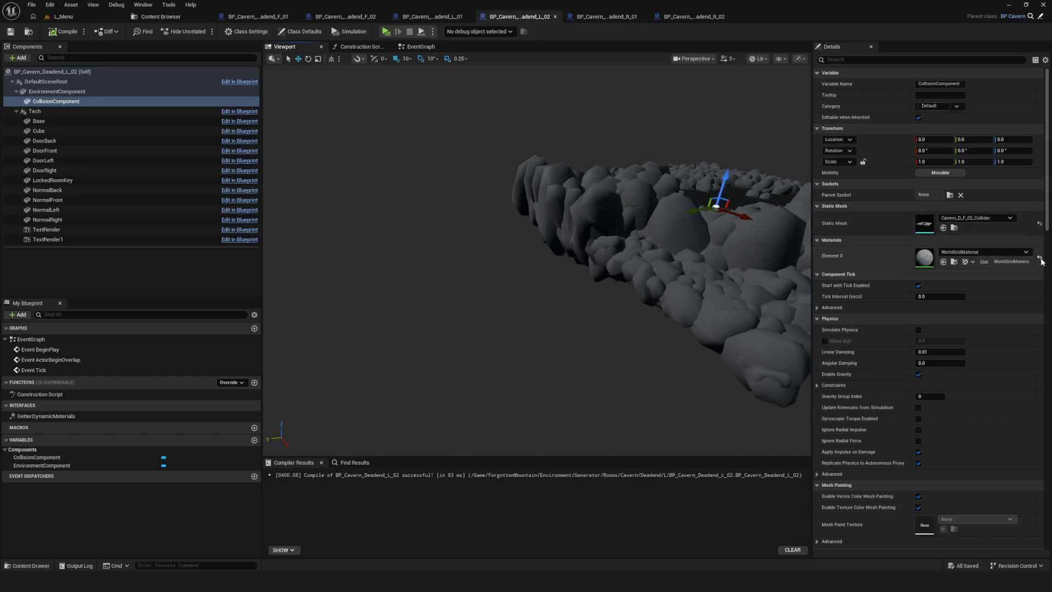
click(1039, 225)
click(81, 92)
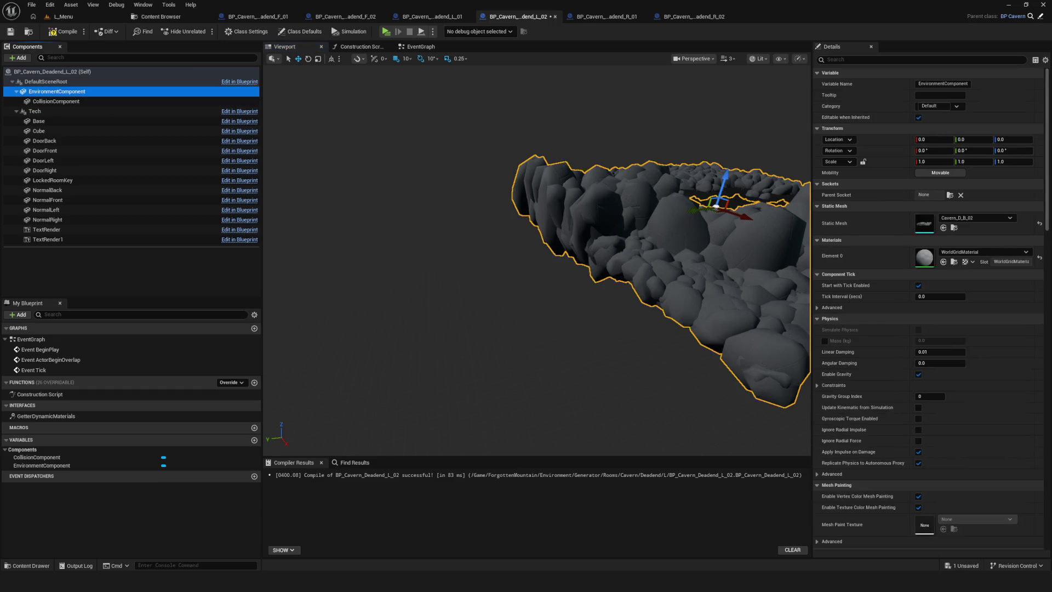
click(1038, 225)
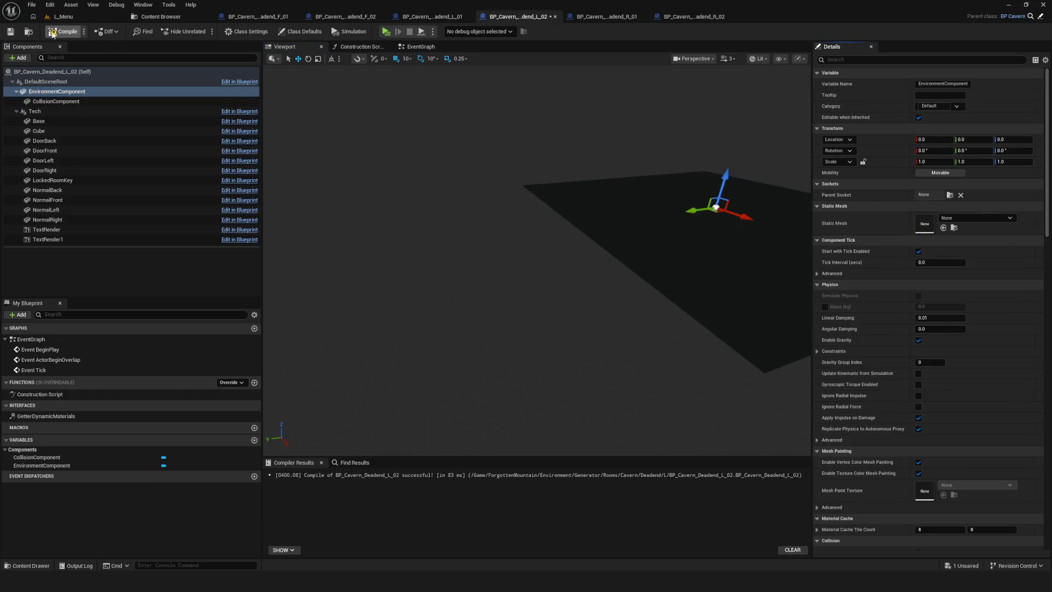
click(11, 33)
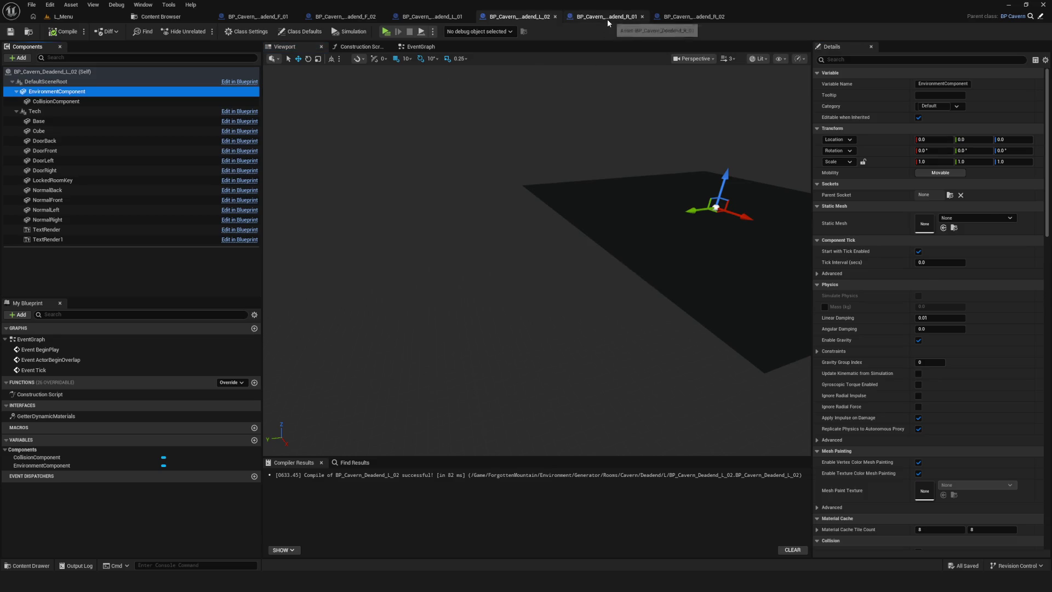
Clear both R_01's environment and collision static meshes to None and save
click(607, 19)
click(81, 92)
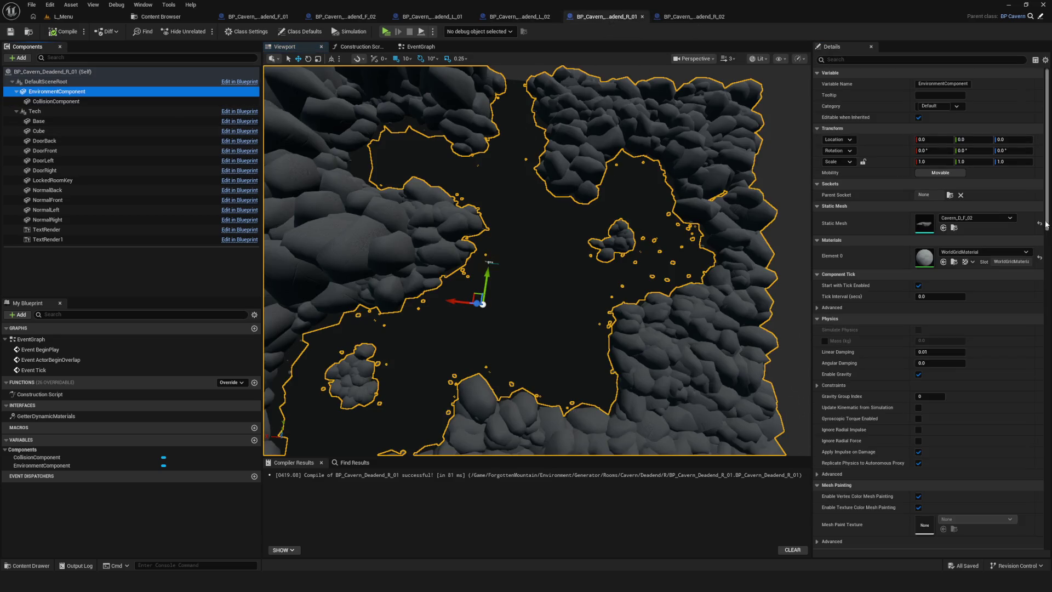
click(1039, 223)
click(55, 101)
click(1040, 223)
key(ctrl+s)
Clear L_01's environment static mesh to None and select its CollisionComponent
click(432, 17)
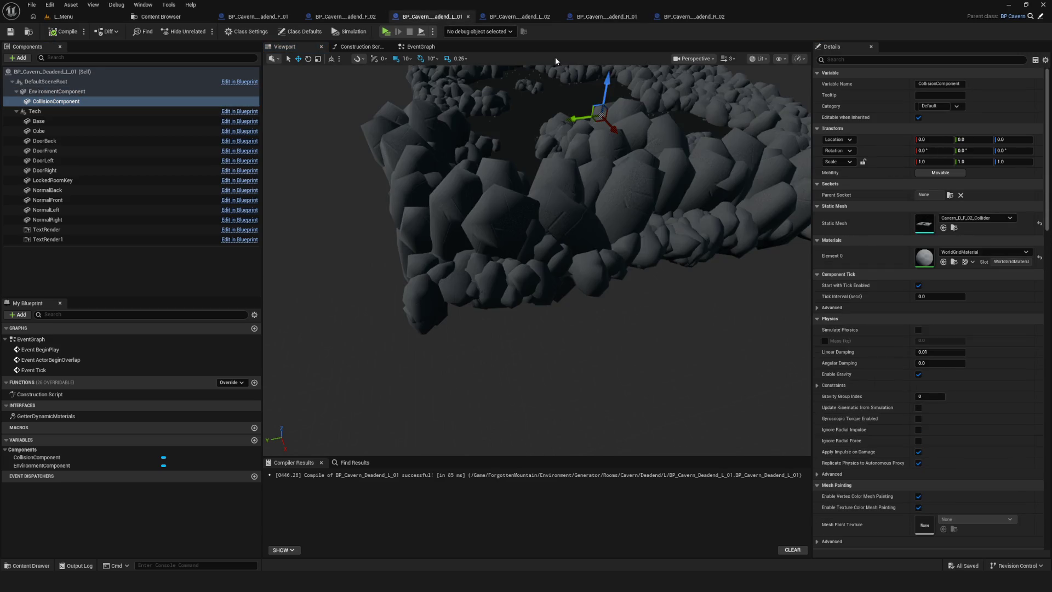
click(103, 92)
click(1039, 223)
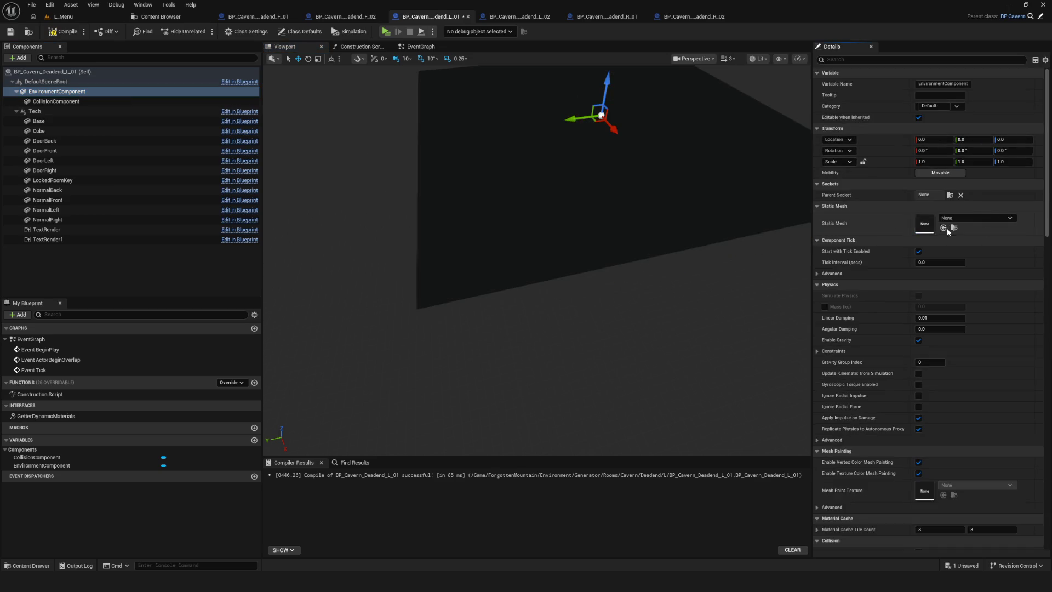
click(52, 102)
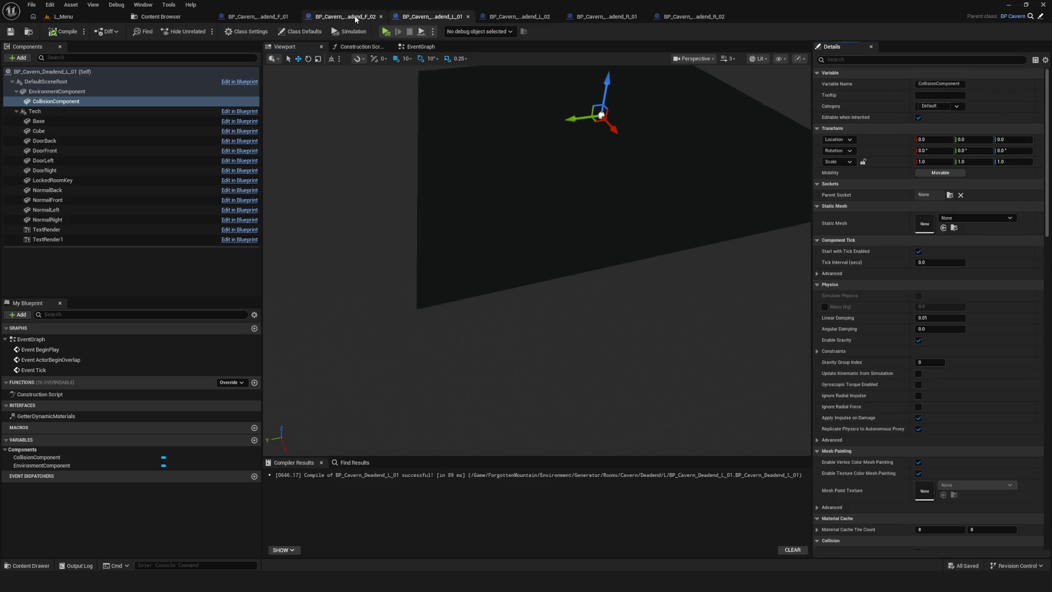
Look down over the F_02 cavern room, glance at F_01, then open the L_Menu level
click(353, 16)
drag(517, 119, 445, 167)
click(259, 16)
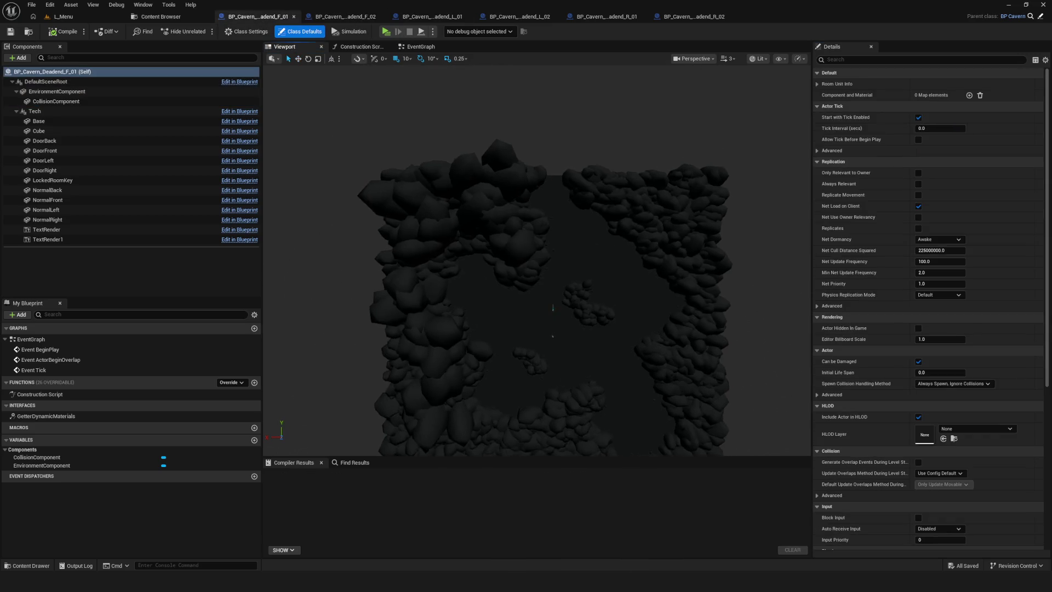
click(345, 16)
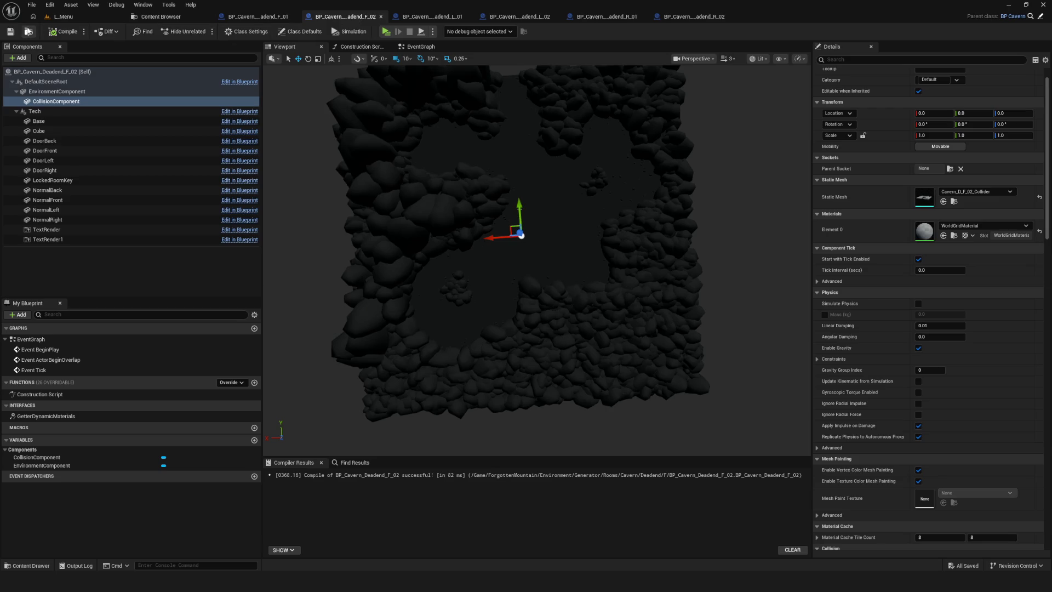
mouse_move(556, 244)
right_down()
mouse_move(570, 246)
mouse_move(555, 245)
right_up()
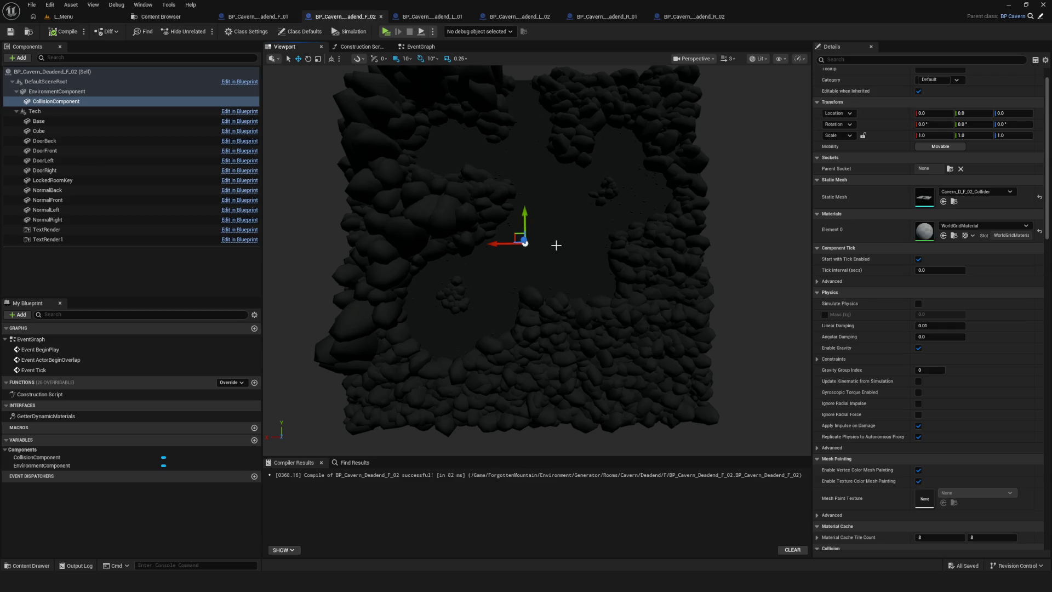
click(63, 16)
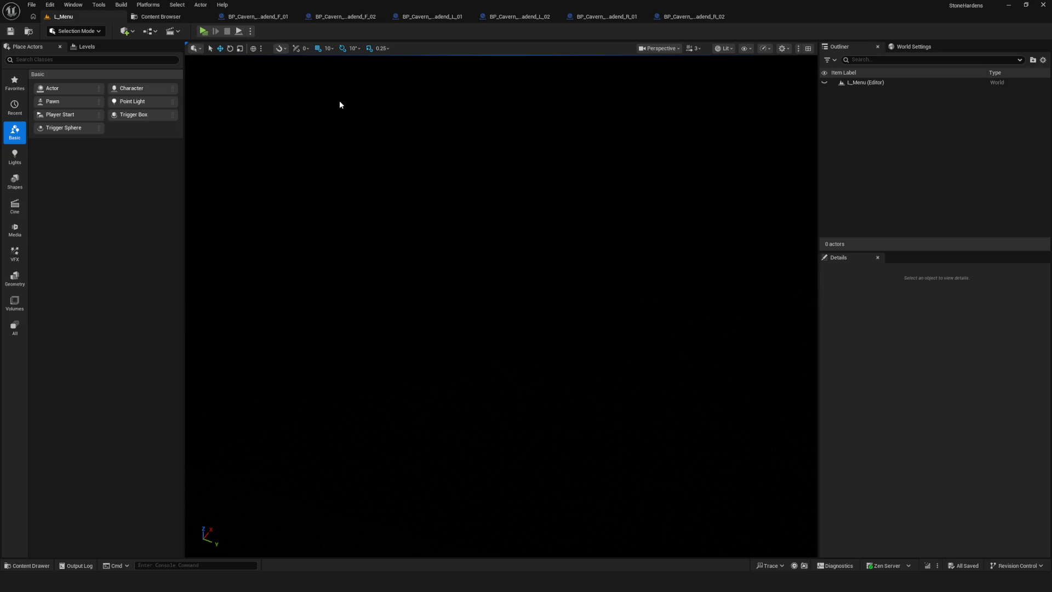
Toggle between L_Menu and the Content Browser, ending on the Deadend/F/Content folder with four Cavern_D_F assets
click(148, 19)
click(91, 18)
click(150, 18)
click(77, 17)
click(146, 16)
click(84, 15)
click(154, 17)
click(92, 15)
click(155, 17)
click(96, 16)
click(154, 16)
click(96, 20)
click(154, 16)
click(115, 17)
click(154, 16)
click(67, 20)
click(148, 17)
click(116, 19)
click(132, 20)
click(78, 17)
click(156, 17)
click(88, 15)
click(140, 16)
click(73, 19)
click(156, 16)
click(77, 19)
click(156, 17)
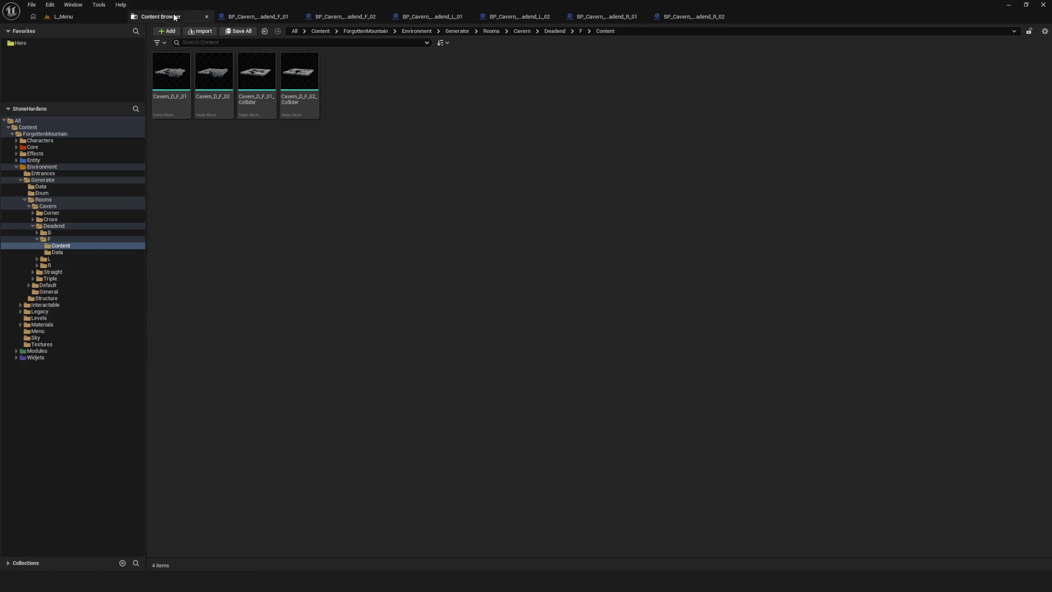
Test-play the game from the L_Menu level, start a New Game, then stop it
click(75, 18)
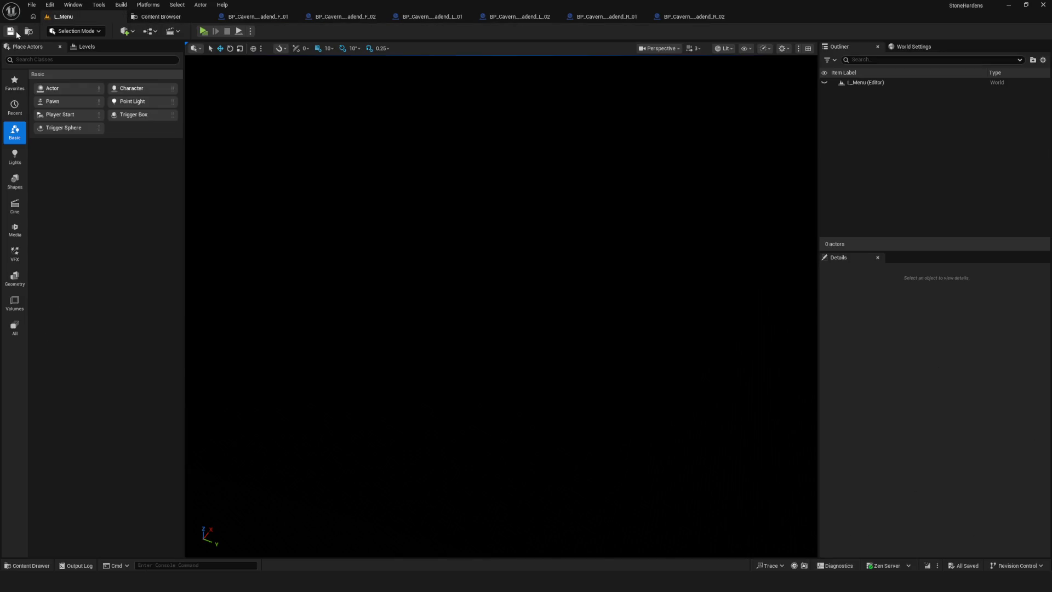
click(202, 32)
click(526, 245)
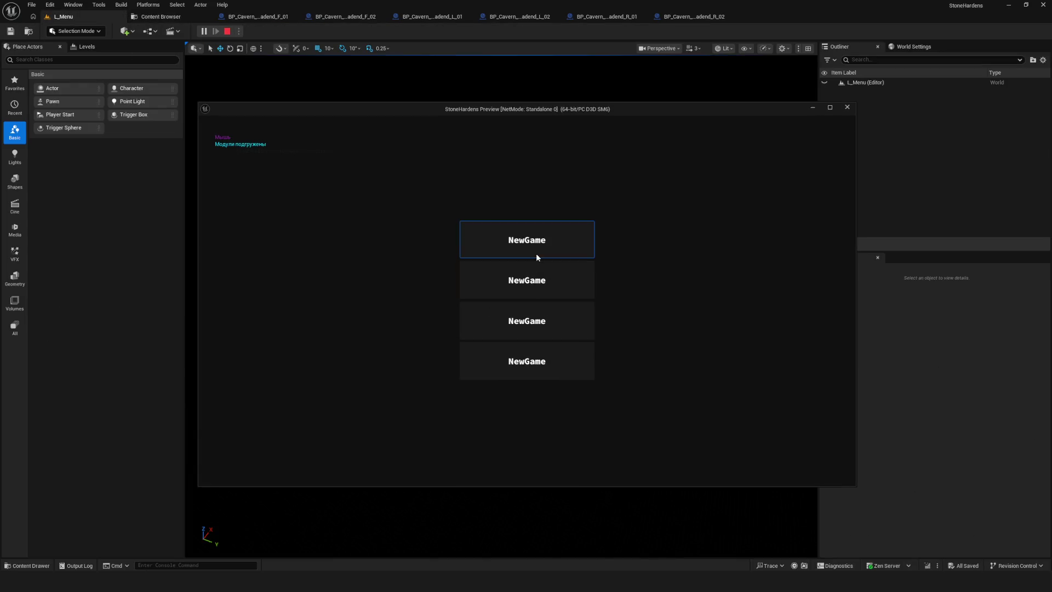
key(Escape)
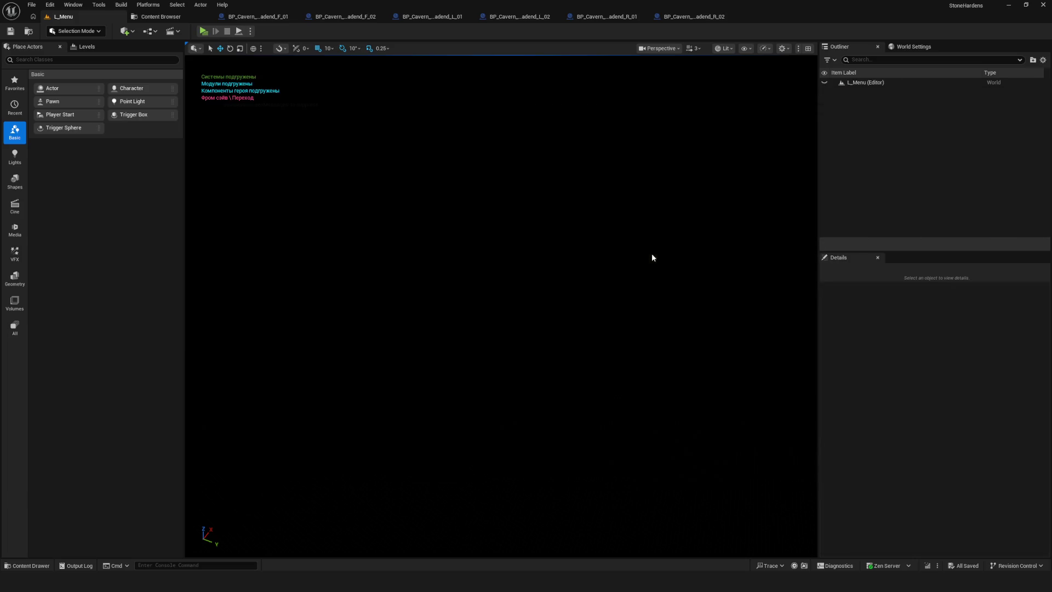
Return to Blender's rock room and save Rooms.blend
click(1008, 7)
scroll(355, 317, up, 3)
key(ctrl+s)
middle_drag(569, 255, 421, 247)
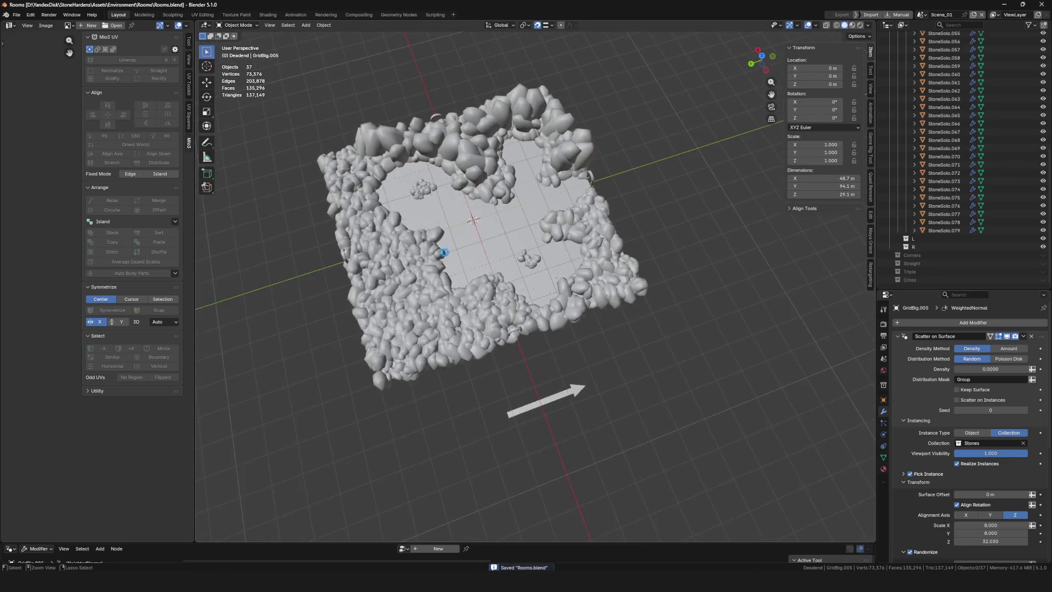
Exclude the F2 collection to view the bare plane, then save
scroll(928, 181, up, 10)
click(928, 180)
key(e)
mouse_move(577, 293)
middle_down()
mouse_move(592, 272)
mouse_move(547, 263)
mouse_move(519, 298)
mouse_move(569, 312)
mouse_move(570, 296)
middle_up()
key(ctrl+s)
Bring back the F2 rocks and expand the collection to list its objects
key(e)
click(907, 191)
scroll(475, 251, down, 6)
scroll(482, 251, up, 7)
Inspect the rock room from top-down and tilted angles, save, and select GridMiddle.004
mouse_move(537, 265)
middle_down()
mouse_move(542, 274)
mouse_move(469, 272)
middle_up()
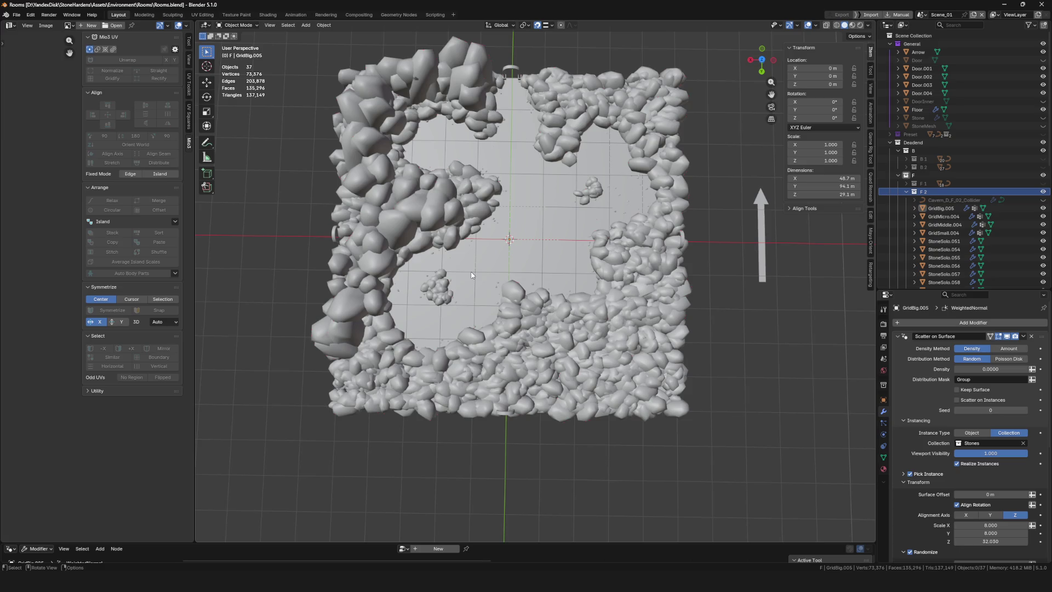
scroll(478, 267, down, 6)
scroll(478, 267, up, 6)
mouse_move(477, 267)
middle_down()
mouse_move(529, 241)
mouse_move(515, 279)
middle_up()
scroll(514, 284, up, 4)
key(ctrl+s)
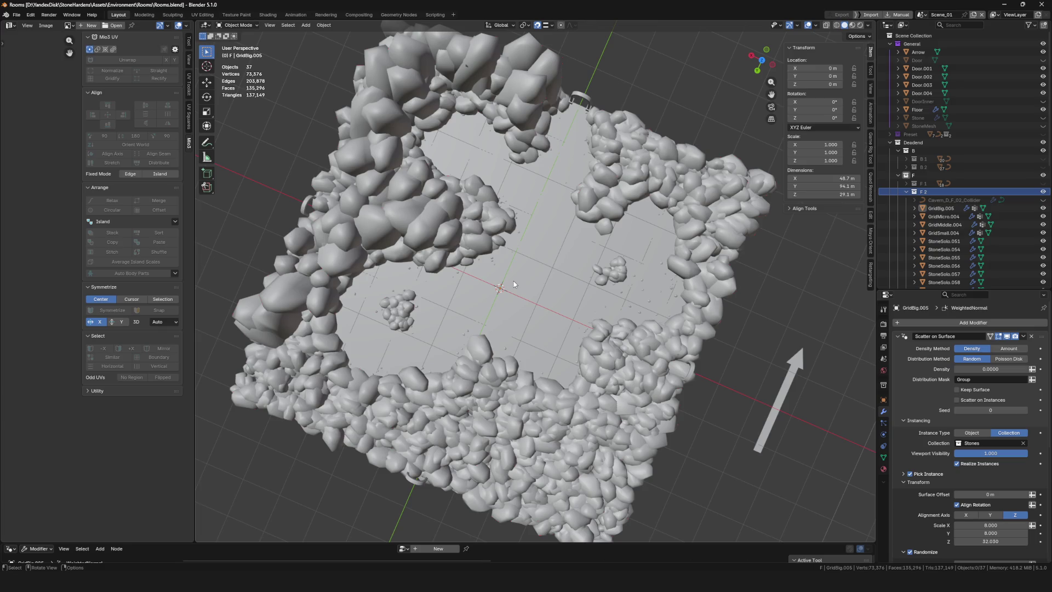
scroll(545, 280, down, 5)
mouse_move(545, 279)
middle_down()
mouse_move(514, 345)
mouse_move(519, 220)
mouse_move(602, 221)
middle_up()
key(ctrl+s)
click(519, 220)
Select GridBig.005, then add GridMicro.004, GridMiddle.004, GridSmall.004 and StoneSolo.051
click(686, 221)
middle_drag(685, 221, 602, 295)
scroll(953, 181, down, 5)
scroll(953, 181, up, 1)
click(944, 190)
click(941, 148)
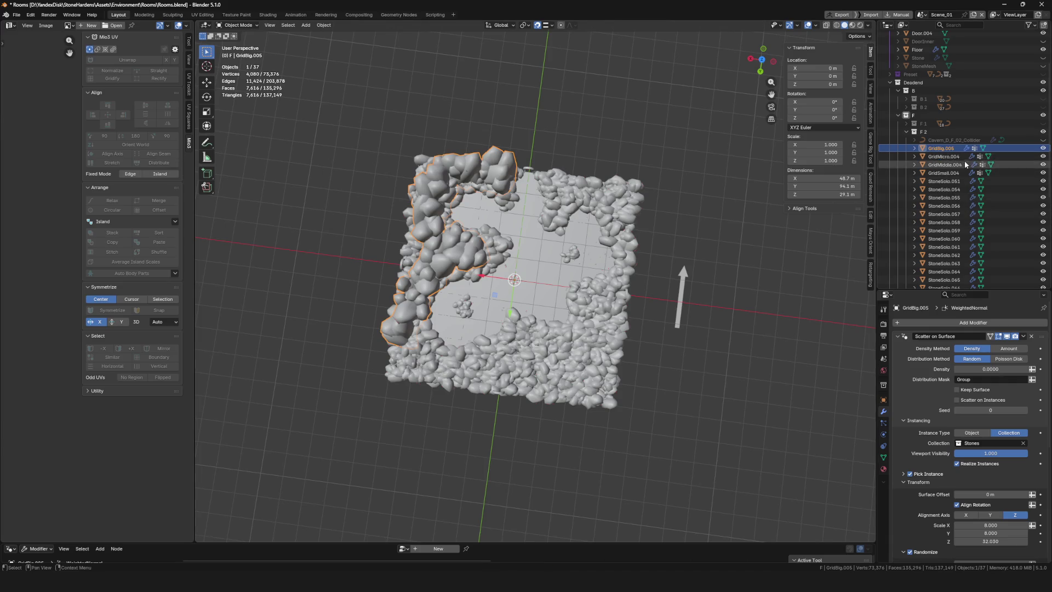
ctrl+click(953, 157)
ctrl+click(956, 165)
ctrl+click(961, 173)
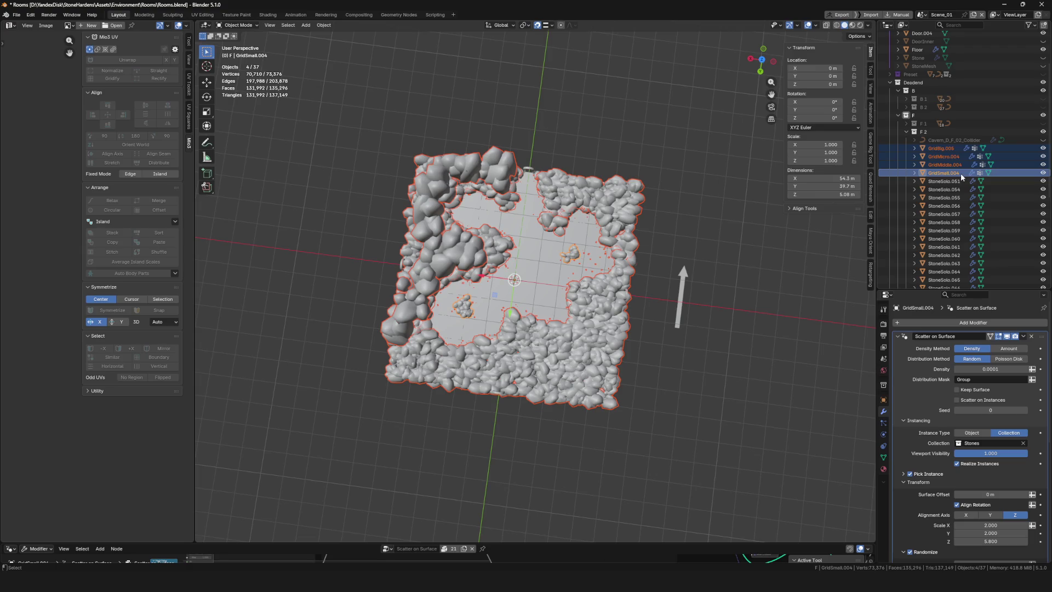
ctrl+click(957, 181)
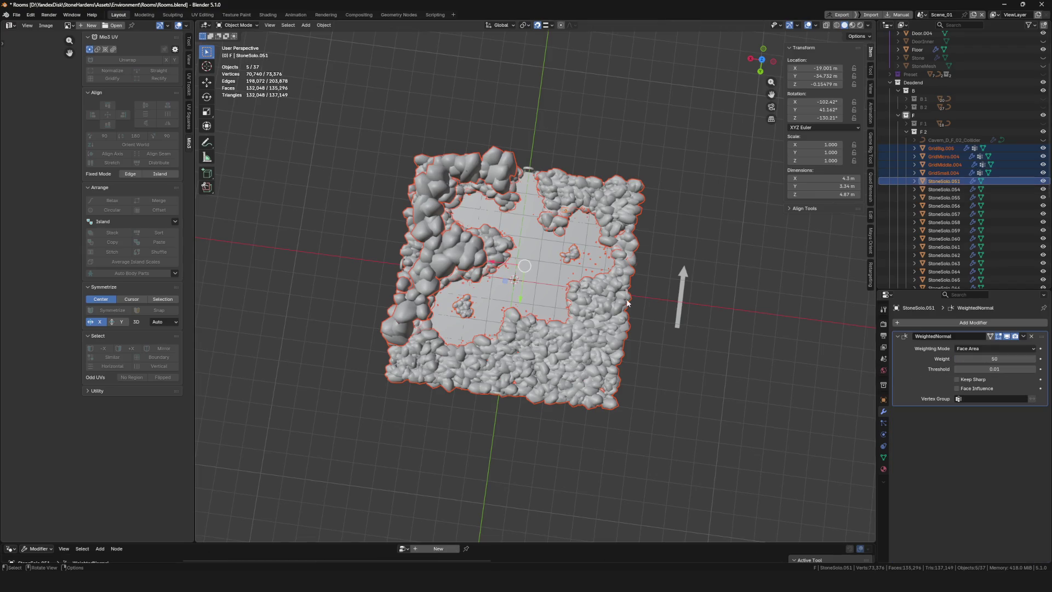
Duplicate the five rock objects in place and move the copies into the L collection
scroll(1035, 203, down, 5)
key(shift+d)
right_click(699, 347)
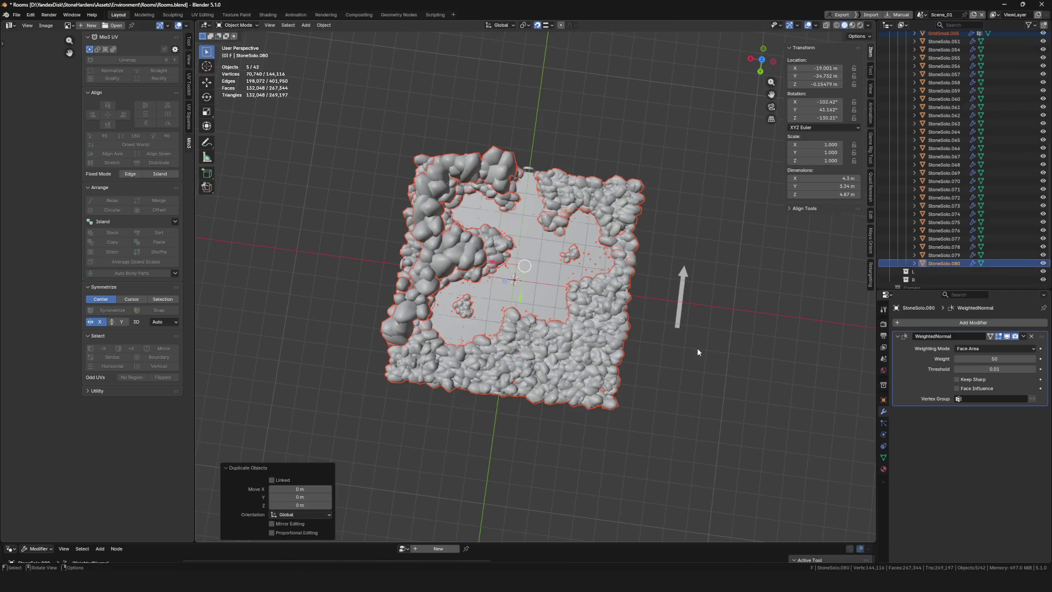
middle_drag(699, 347, 915, 240)
Exclude the F 2 room, make L the active collection, and save
scroll(944, 231, up, 10)
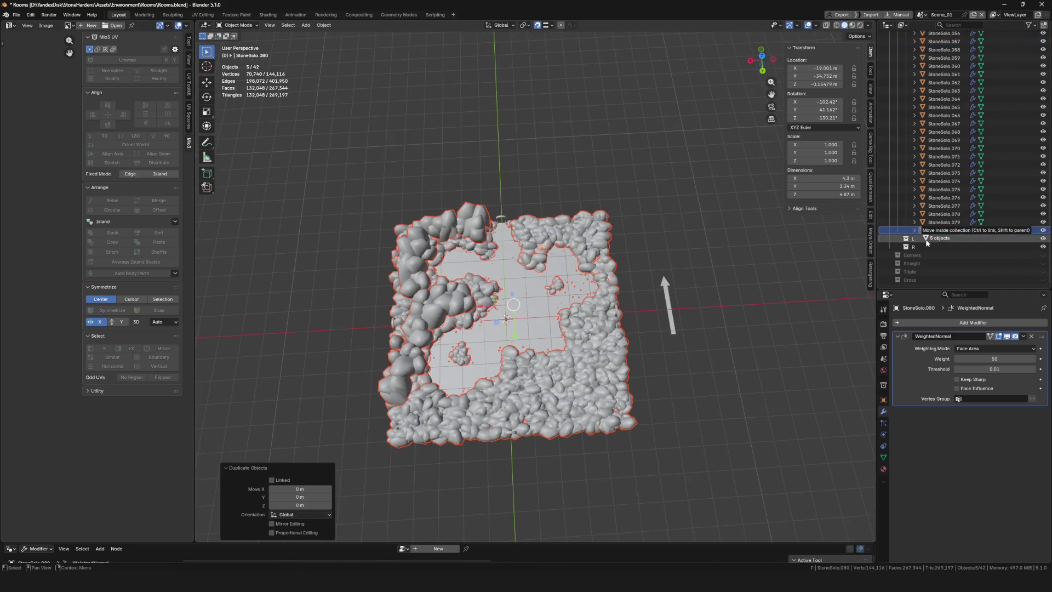
click(913, 181)
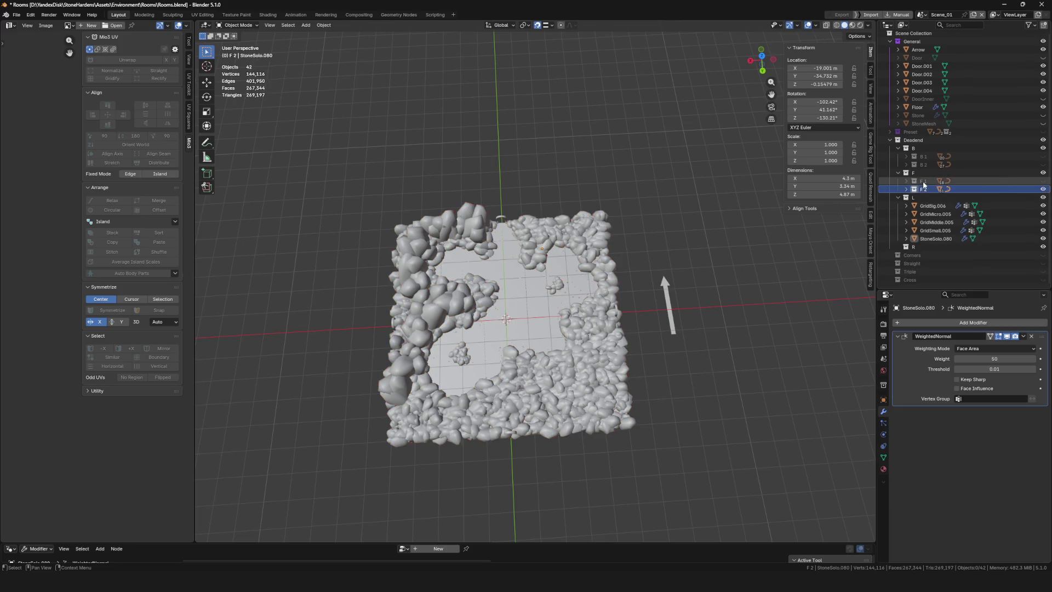
click(995, 197)
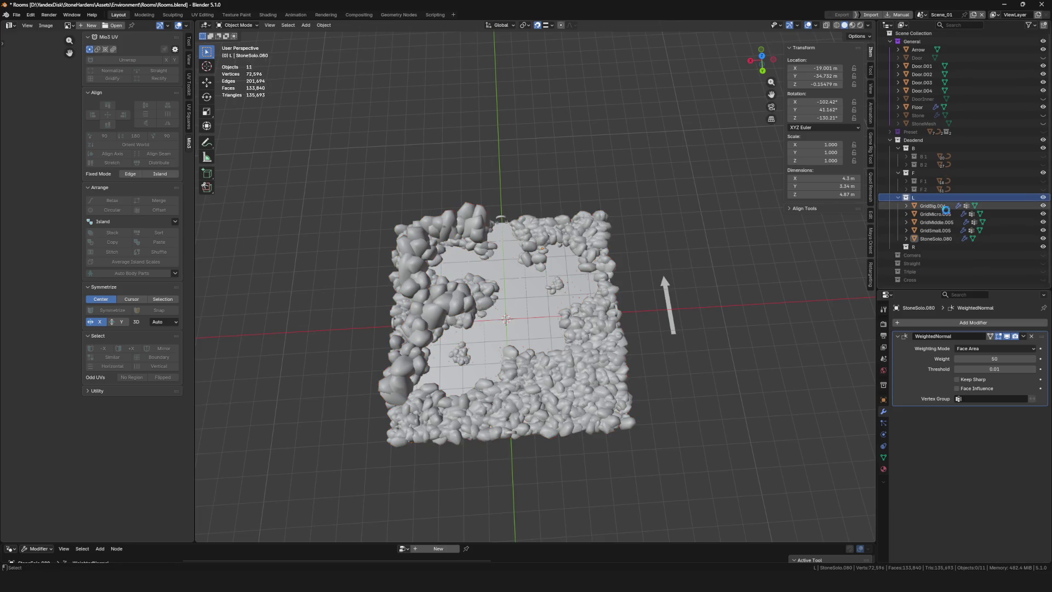
key(ctrl+s)
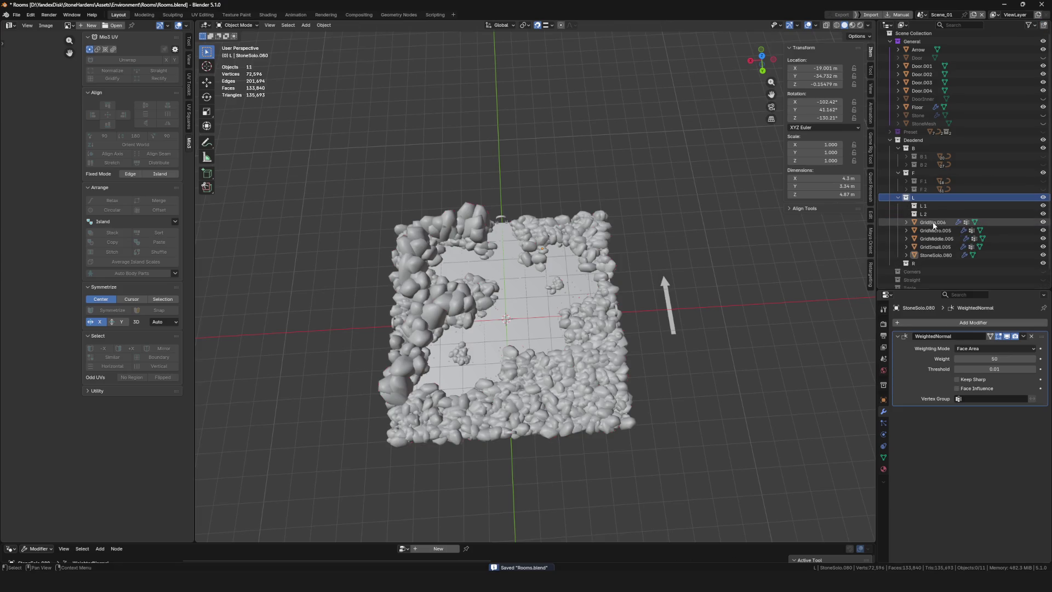
Move GridBig.006 through StoneSolo.080 into L 1 and hide all but GridMiddle.005
click(932, 222)
shift+click(935, 255)
drag(936, 255, 935, 211)
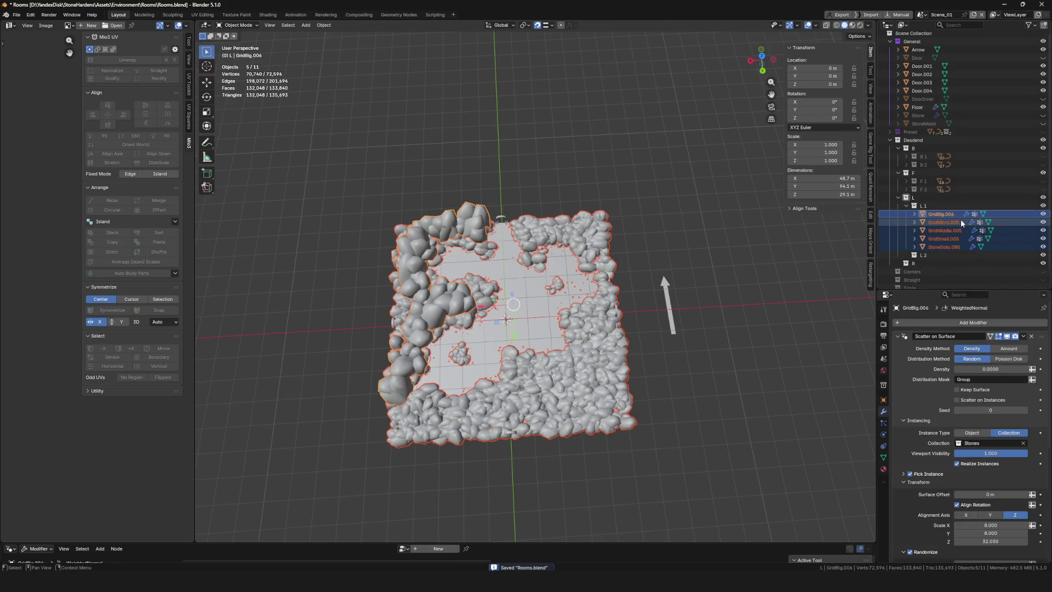
click(1043, 214)
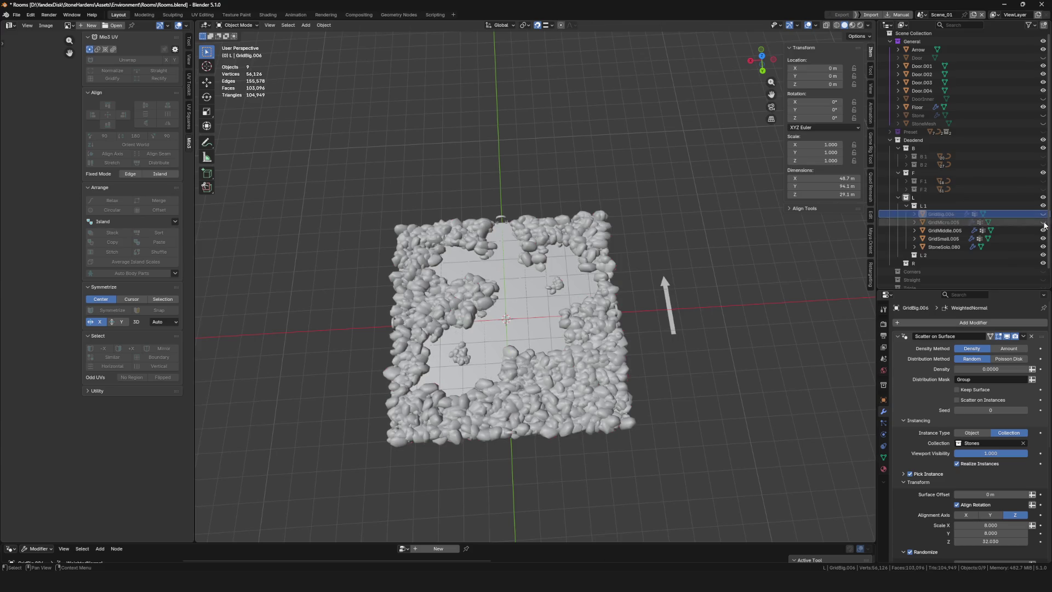
drag(1043, 239, 1043, 247)
Tick Keep Surface in GridMiddle.005's Scatter on Surface so its base mesh remains
click(956, 389)
middle_drag(581, 285, 583, 332)
key(Tab)
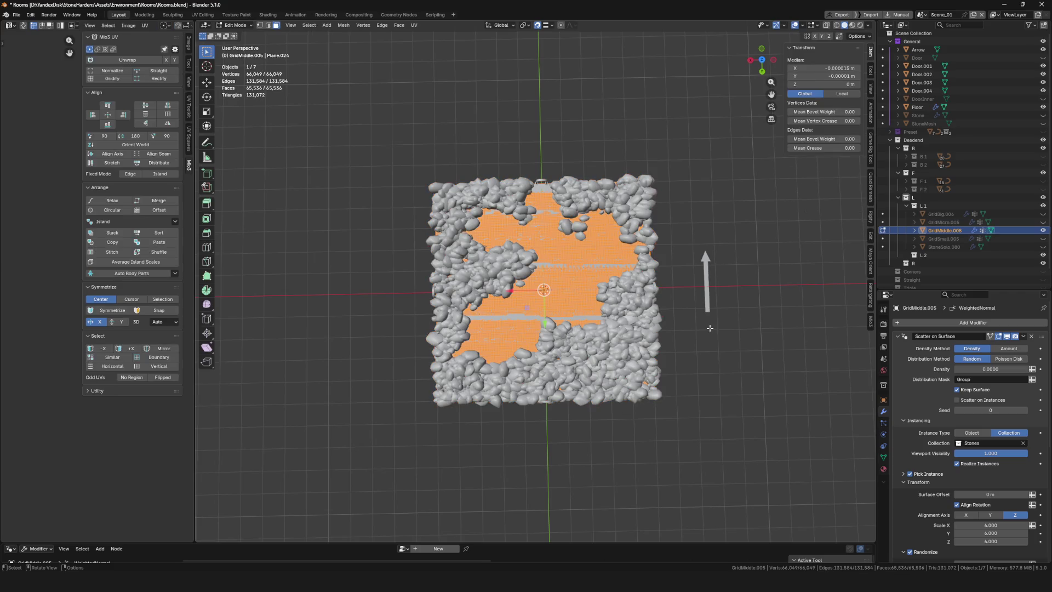
Assign all of GridMiddle.005's vertices to the Group vertex group at full weight
click(882, 457)
click(912, 401)
middle_drag(493, 307, 472, 308)
key(ctrl+Tab)
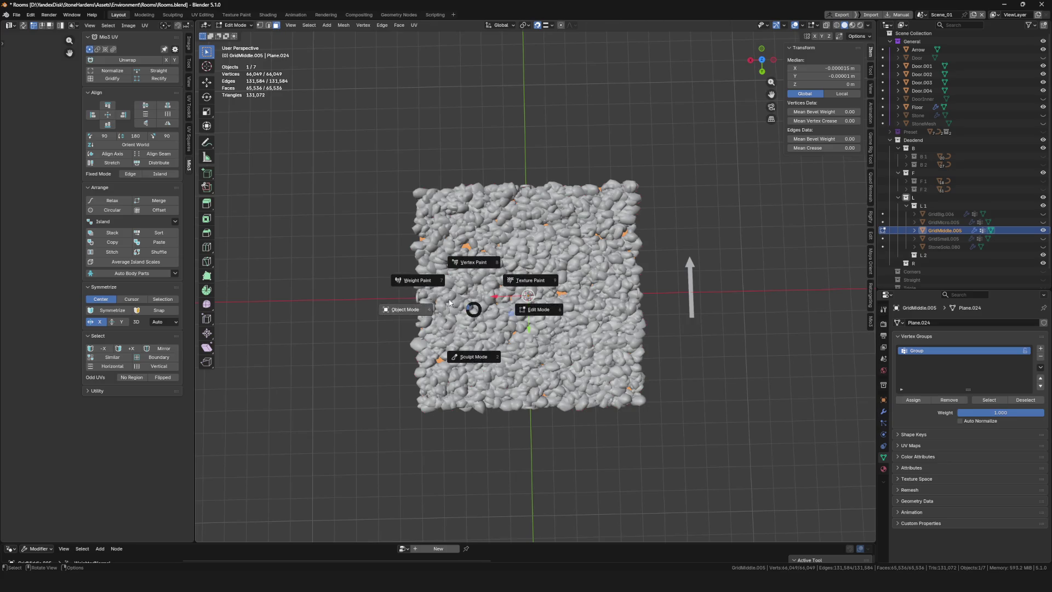
click(418, 282)
Enter Weight Paint mode and align the top view over the red mesh
key(ctrl+Tab)
click(393, 245)
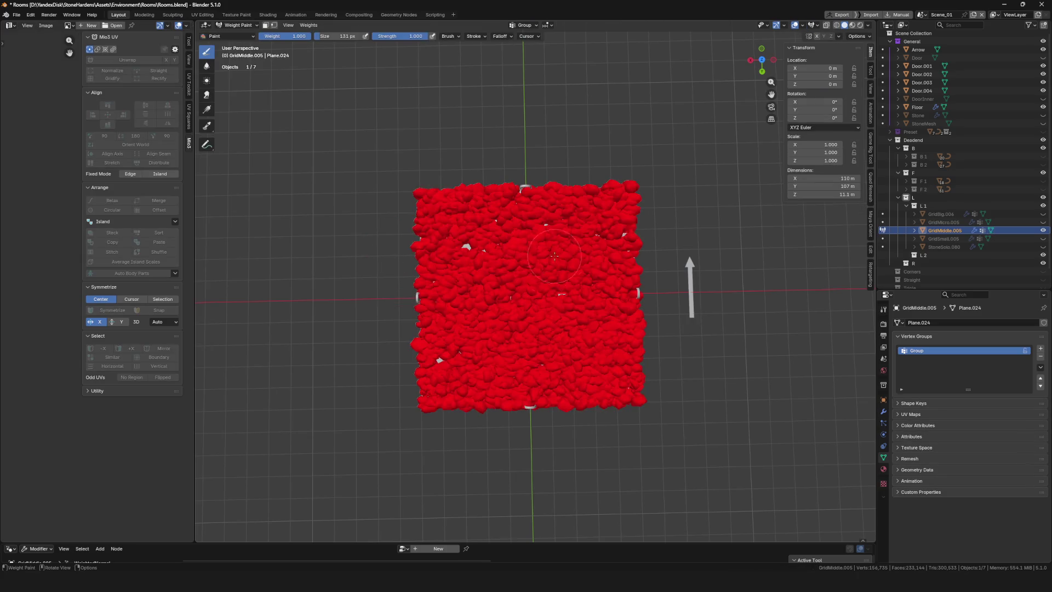
click(761, 59)
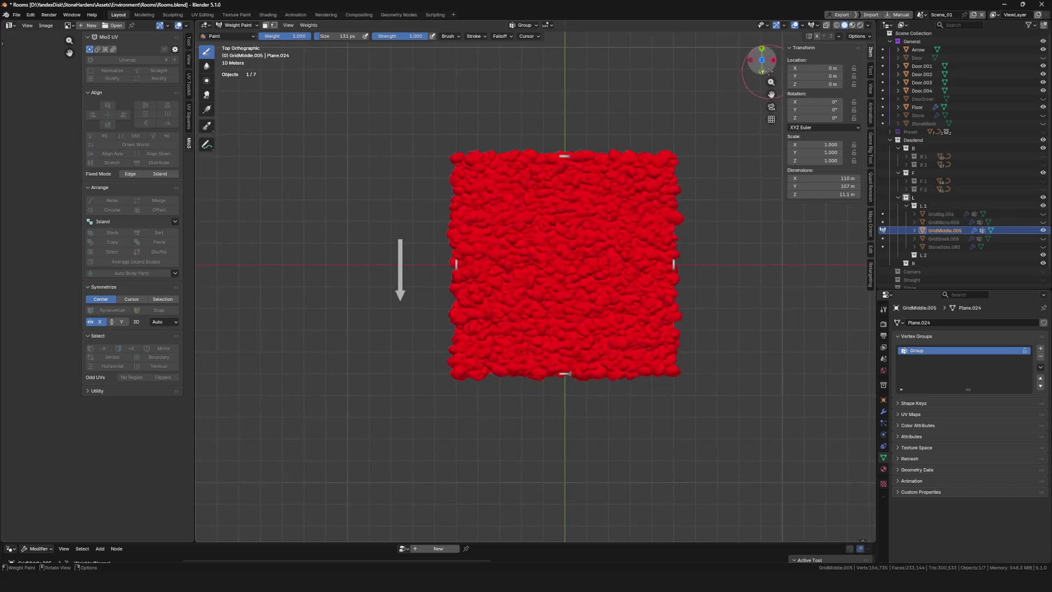
mouse_move(769, 70)
mouse_down()
mouse_move(671, 71)
mouse_move(769, 70)
mouse_up()
scroll(522, 275, up, 4)
shift+middle_drag(528, 335, 521, 275)
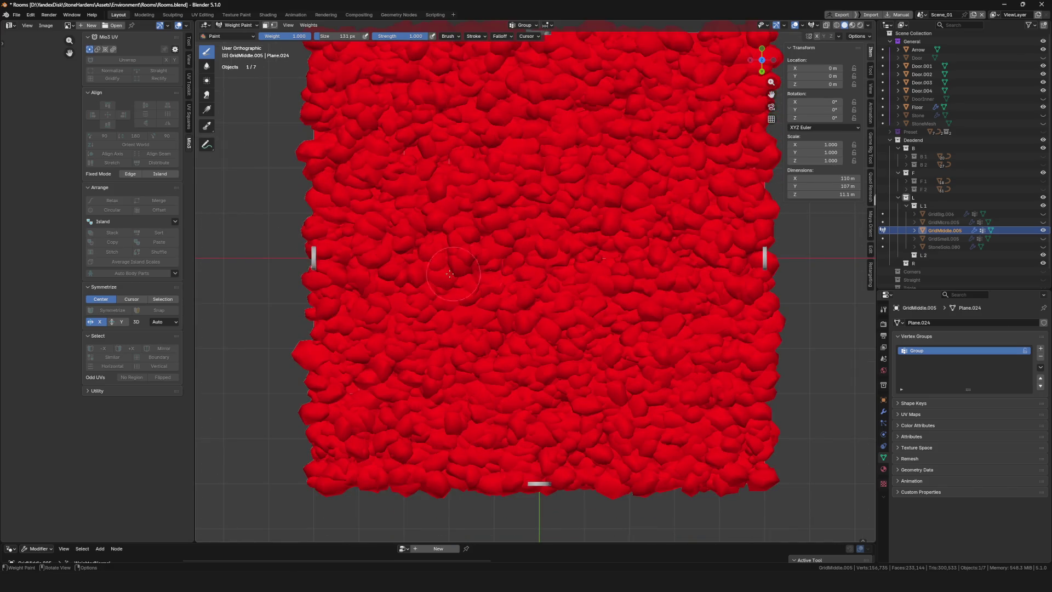
ctrl+scroll(373, 284, up, 2)
Set weight 0 and paint a zero-weight band in from the left edge
key(shift+x)
mouse_move(349, 265)
mouse_down()
mouse_move(485, 265)
mouse_move(395, 277)
mouse_move(378, 290)
mouse_move(415, 286)
mouse_move(356, 274)
mouse_move(367, 241)
mouse_move(467, 248)
mouse_move(411, 257)
mouse_move(422, 263)
mouse_move(482, 203)
mouse_move(448, 210)
mouse_up()
key(ctrl+z)
key(ctrl+z)
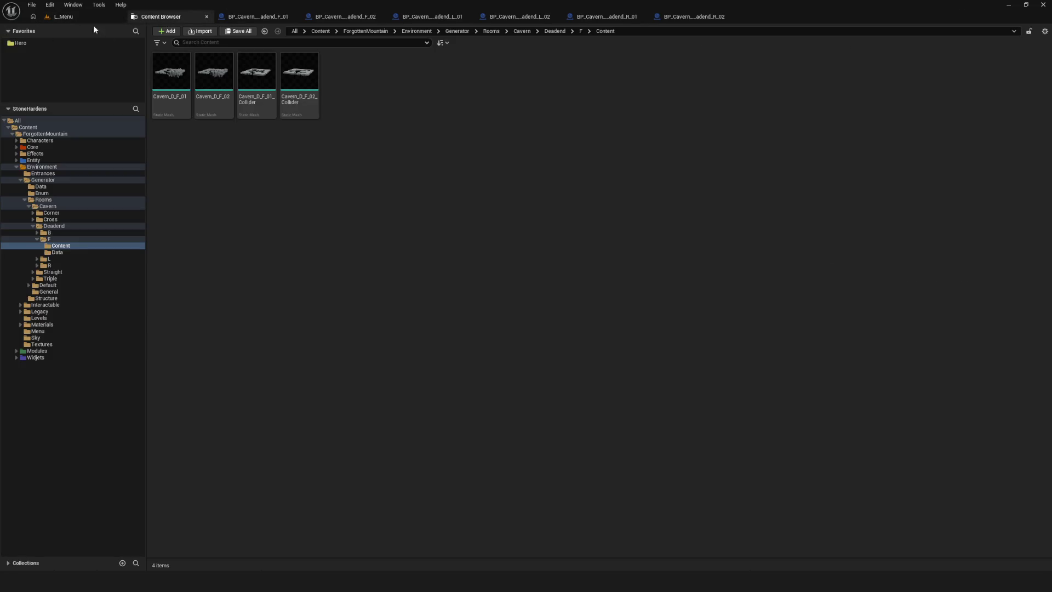
Close the BP_Cavern_Deadend_F_01 and F_02 blueprint tabs
click(97, 16)
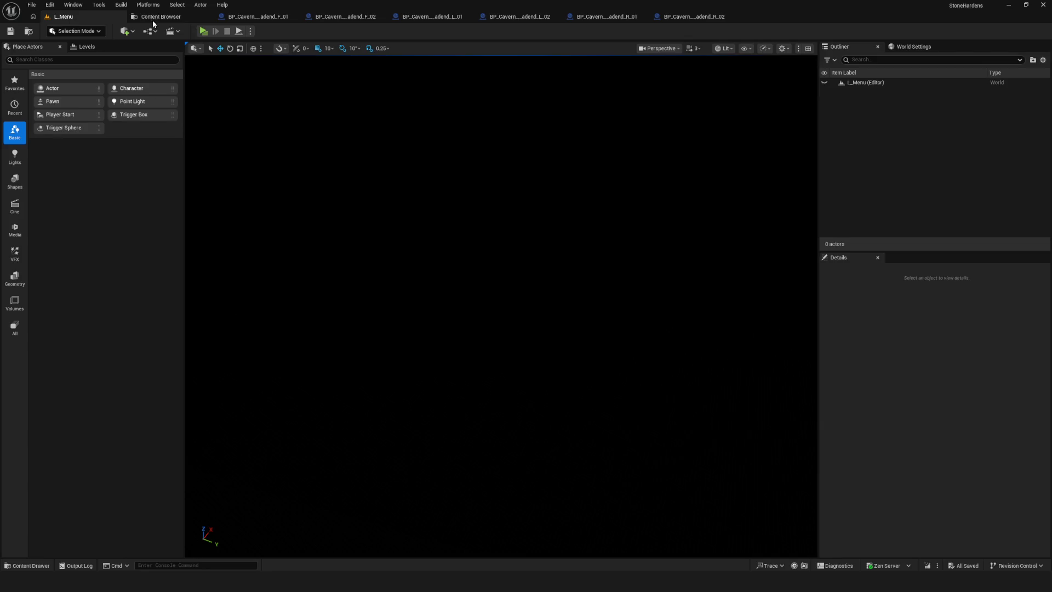
click(160, 17)
click(257, 16)
click(294, 17)
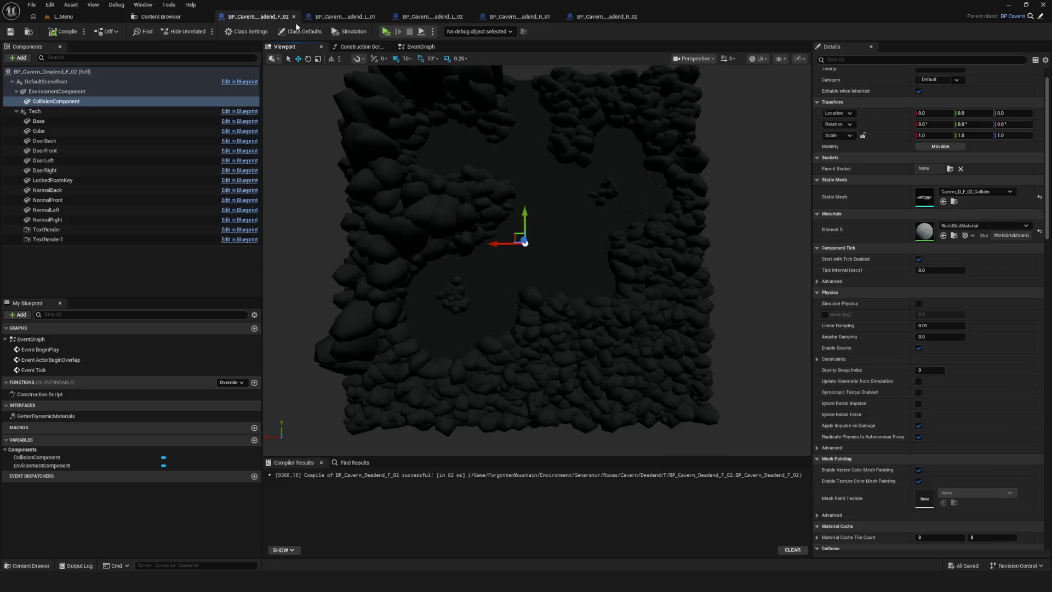
click(294, 16)
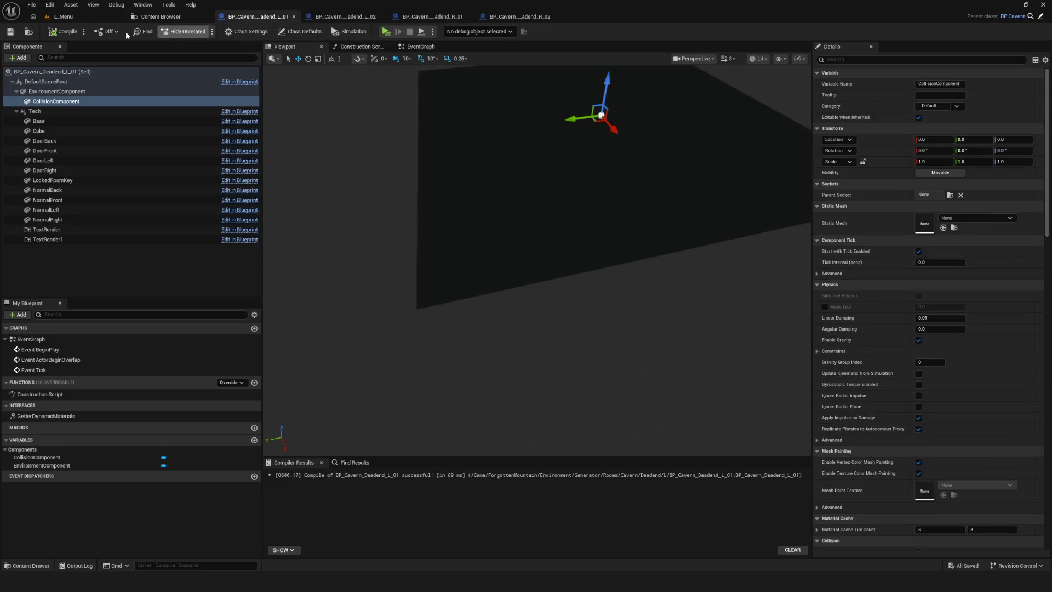
Return to the L_Menu level and minimize Unreal to get back to Blender
click(163, 18)
click(87, 17)
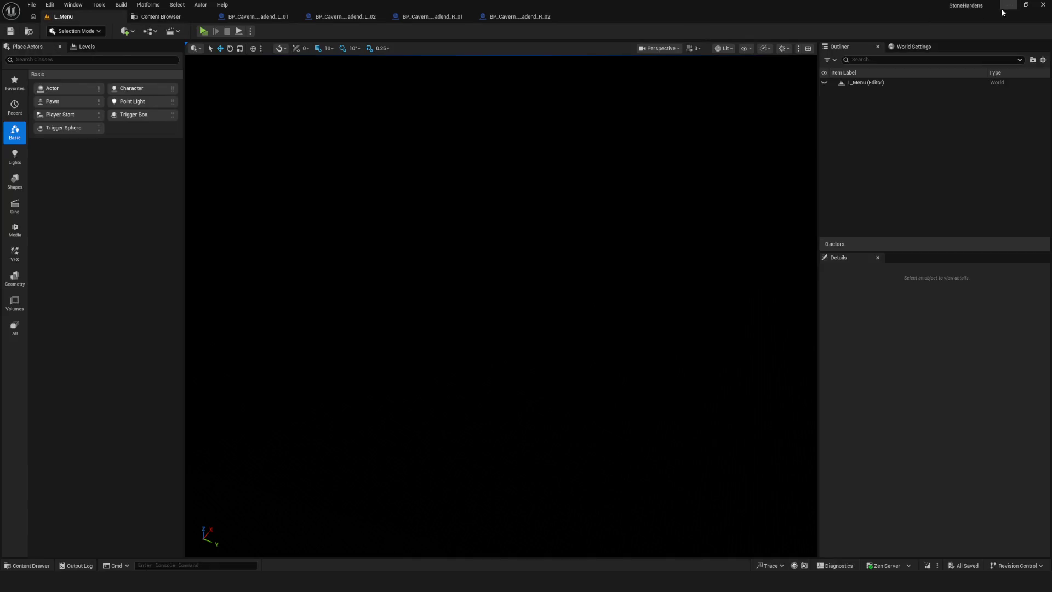
click(1006, 5)
scroll(497, 255, down, 3)
Widen the zero-weight clearing rightward, down to the lower bump, and along its top rim
scroll(537, 263, up, 1)
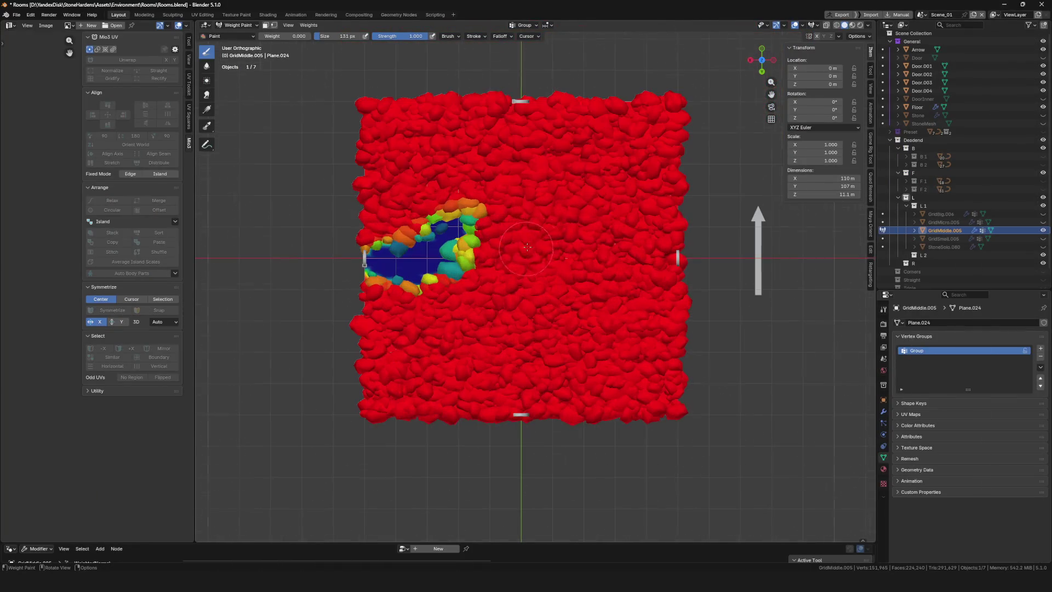
mouse_move(449, 249)
mouse_down()
mouse_move(493, 274)
mouse_move(454, 280)
mouse_move(523, 334)
mouse_move(478, 280)
mouse_move(548, 312)
mouse_move(559, 263)
mouse_move(510, 268)
mouse_move(526, 283)
mouse_move(476, 271)
mouse_move(550, 224)
mouse_move(526, 198)
mouse_move(570, 203)
mouse_move(549, 242)
mouse_move(525, 225)
mouse_move(468, 260)
mouse_move(485, 211)
mouse_move(471, 233)
mouse_move(526, 288)
mouse_move(476, 263)
mouse_move(450, 266)
mouse_up()
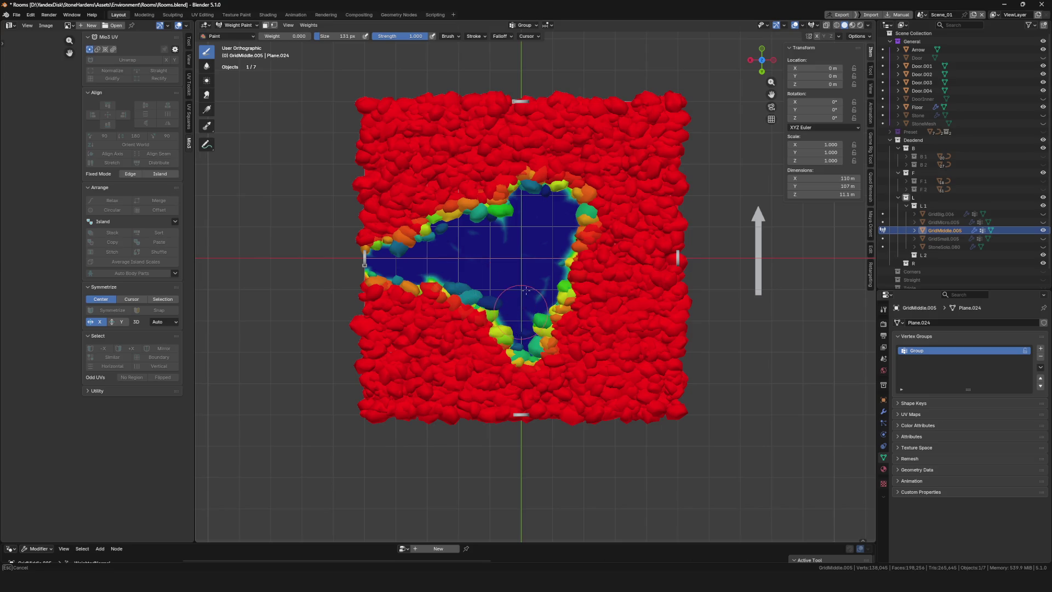
mouse_move(454, 254)
mouse_down()
mouse_move(462, 249)
mouse_move(524, 328)
mouse_move(547, 241)
mouse_move(537, 175)
mouse_move(526, 197)
mouse_up()
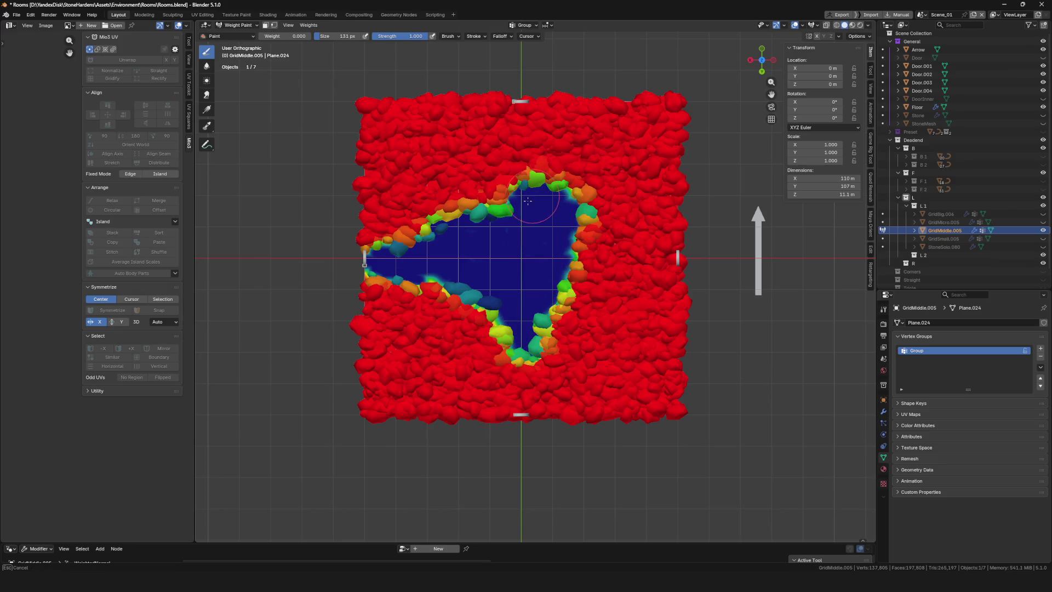
scroll(527, 196, down, 6)
scroll(537, 270, up, 8)
mouse_move(537, 269)
mouse_down()
mouse_move(553, 241)
mouse_move(526, 213)
mouse_move(548, 181)
mouse_move(496, 174)
mouse_move(493, 150)
mouse_move(542, 164)
mouse_move(584, 199)
mouse_move(532, 213)
mouse_move(575, 159)
mouse_move(526, 165)
mouse_move(548, 153)
mouse_move(538, 167)
mouse_move(557, 235)
mouse_up()
scroll(716, 293, down, 5)
scroll(411, 325, up, 8)
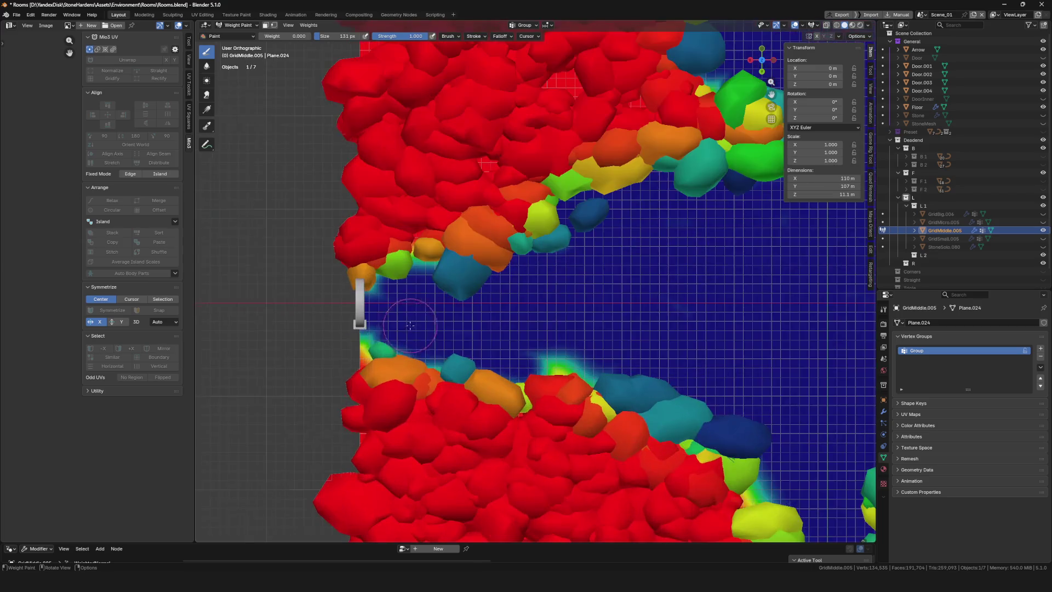
Switch to weight 1 and repaint rocks on the clearing's left edge
drag(277, 35, 315, 36)
drag(362, 368, 355, 336)
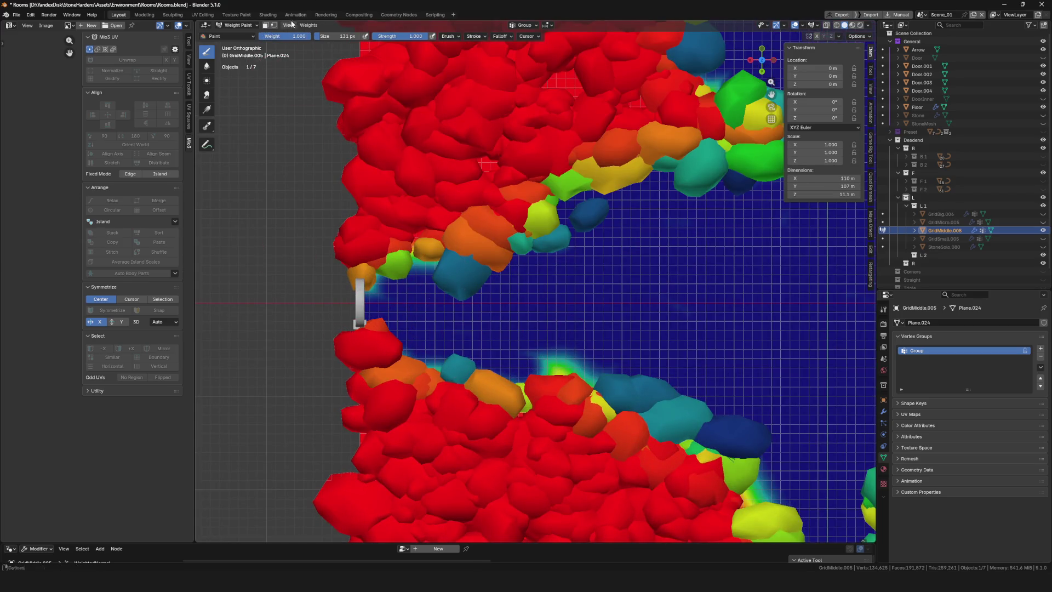
scroll(501, 201, down, 10)
scroll(501, 201, up, 5)
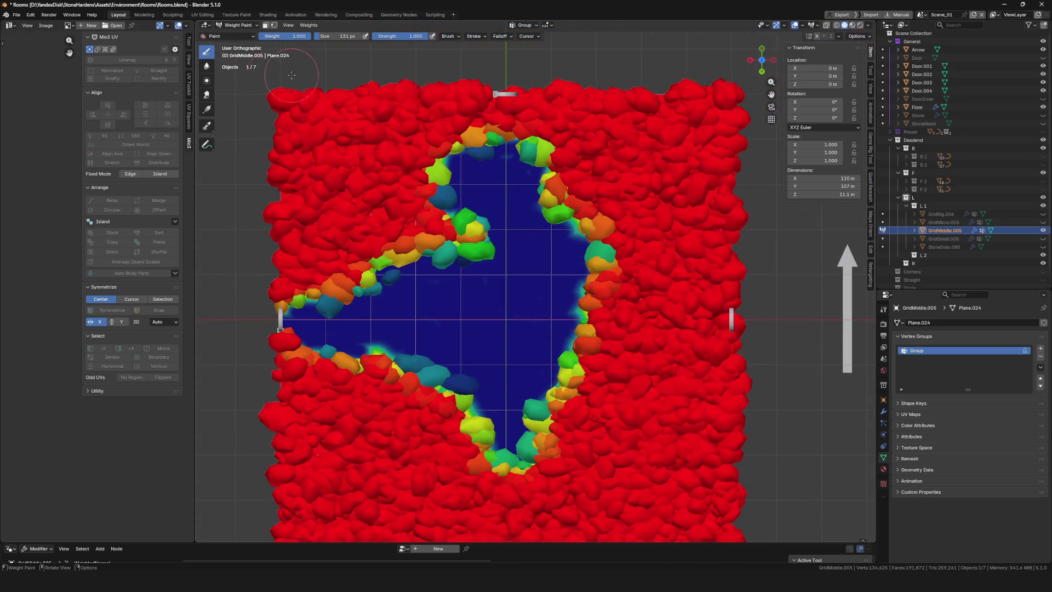
Return to weight 0, clear stones from the right edge, and touch up the upper-left rim
drag(299, 38, 258, 37)
mouse_move(511, 176)
mouse_down()
mouse_move(523, 177)
mouse_move(586, 358)
mouse_move(572, 355)
mouse_move(630, 328)
mouse_up()
scroll(645, 324, down, 8)
scroll(483, 305, up, 8)
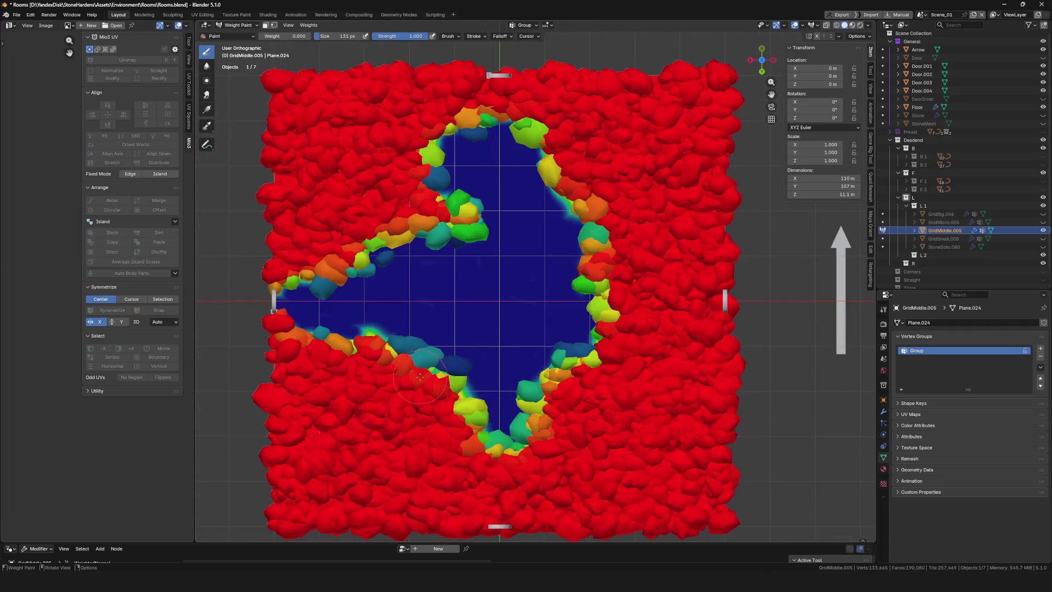
shift+middle_drag(529, 315, 521, 322)
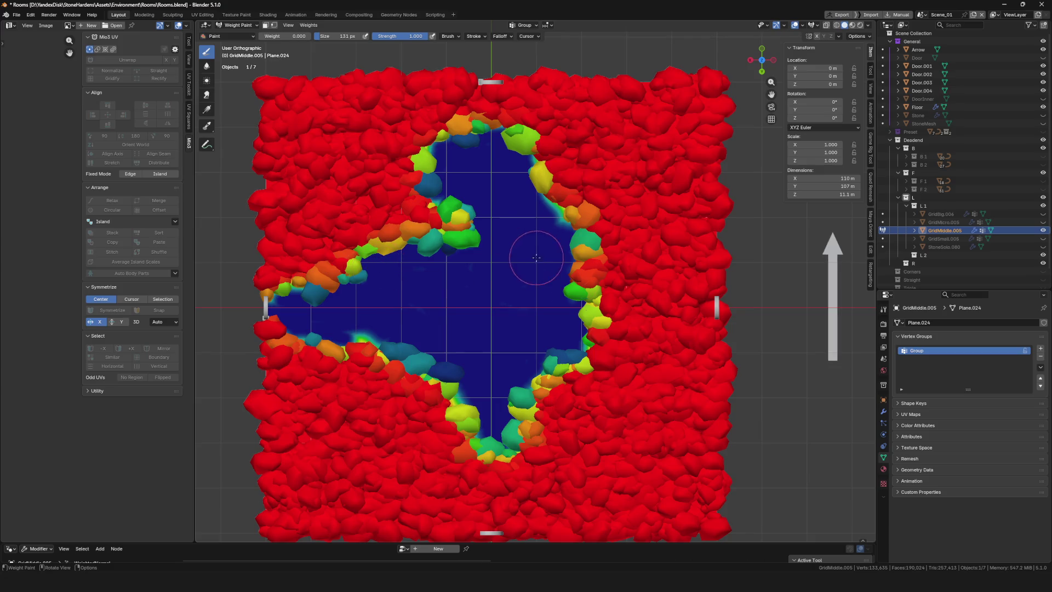
mouse_move(444, 179)
mouse_down()
mouse_move(436, 181)
mouse_move(463, 164)
mouse_move(465, 144)
mouse_up()
key(alt+Tab)
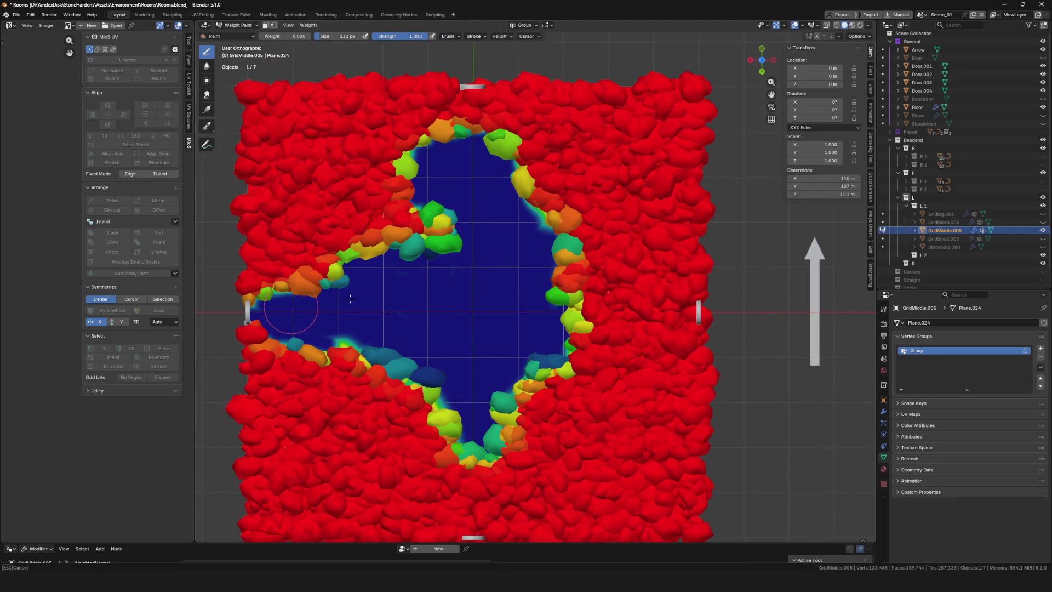
Paint zero weight across the clearing and its right edge, return to Object Mode, and save
mouse_move(350, 286)
mouse_down()
mouse_move(441, 275)
mouse_move(425, 270)
mouse_move(507, 286)
mouse_move(363, 358)
mouse_up()
drag(456, 363, 430, 368)
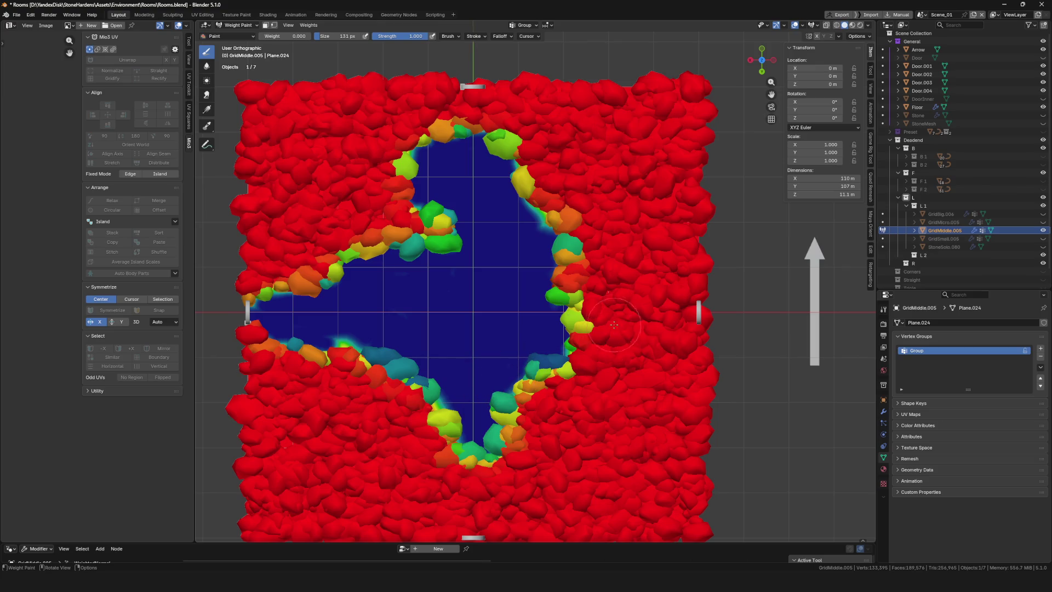
key(ctrl+Tab)
key(ctrl+s)
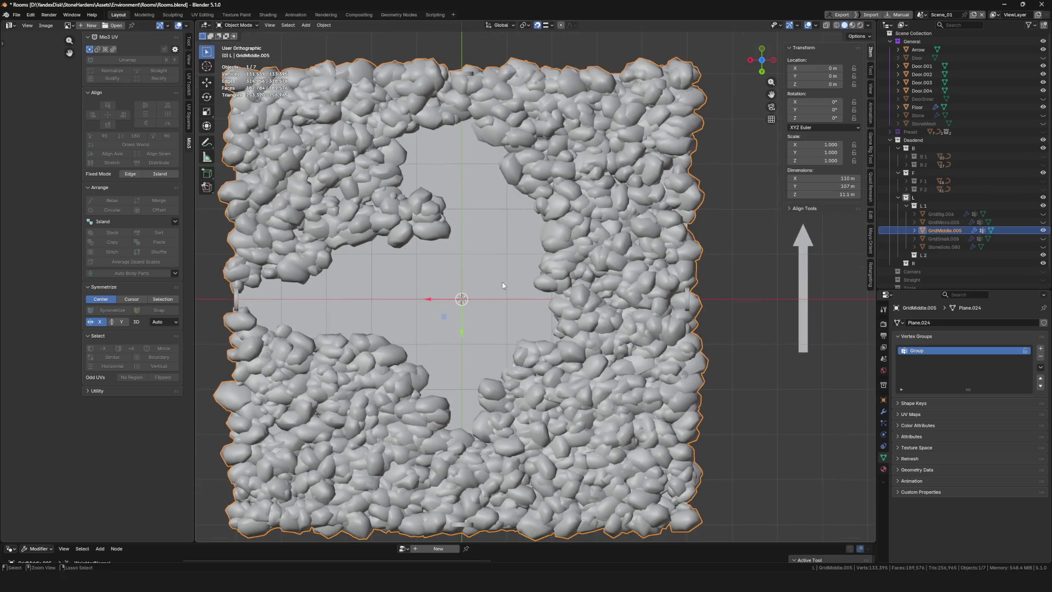
Re-enter Weight Paint and reshape stone weights along the clearing's lower-right edge
scroll(498, 281, down, 8)
scroll(521, 274, up, 6)
shift+middle_drag(523, 278, 497, 256)
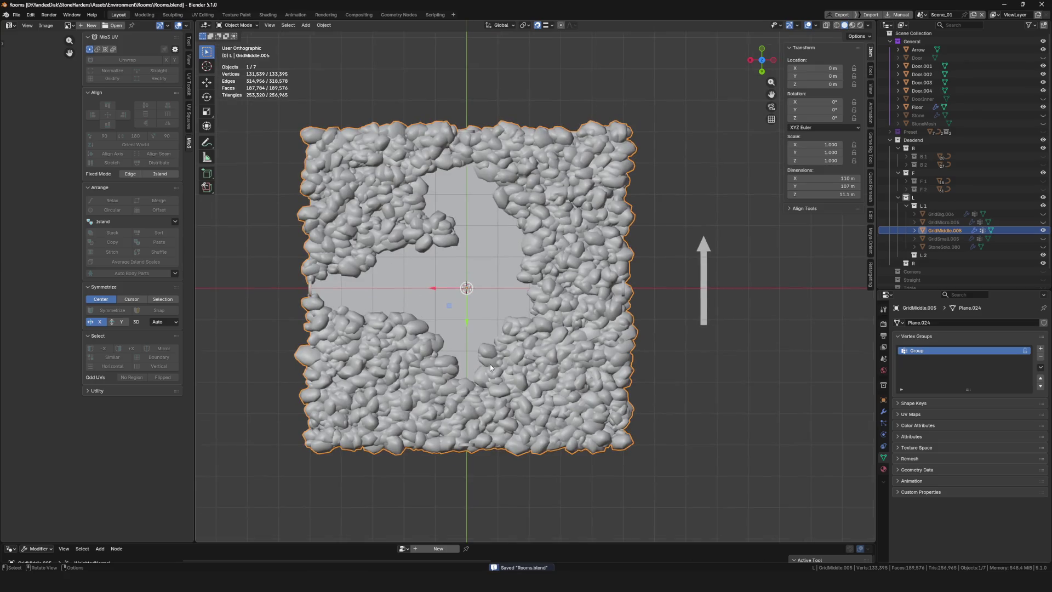
scroll(488, 368, up, 5)
key(ctrl+Tab)
click(477, 356)
mouse_move(478, 356)
mouse_down()
mouse_move(487, 362)
mouse_move(525, 331)
mouse_move(512, 366)
mouse_move(477, 382)
mouse_move(438, 376)
mouse_up()
middle_drag(438, 376, 497, 366)
key(ctrl+Tab)
Check the trimmed rim in Object Mode, save Rooms.blend, and unhide GridSmall.005
scroll(485, 364, down, 5)
scroll(515, 387, up, 8)
key(ctrl+Tab)
click(411, 343)
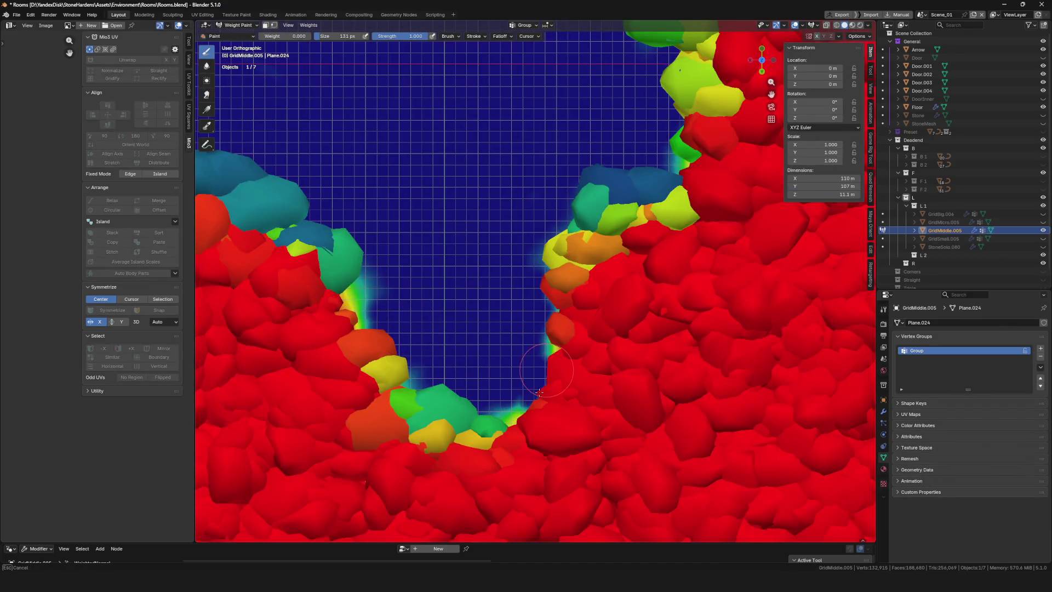
key(ctrl+Tab)
scroll(536, 347, down, 5)
scroll(601, 232, up, 2)
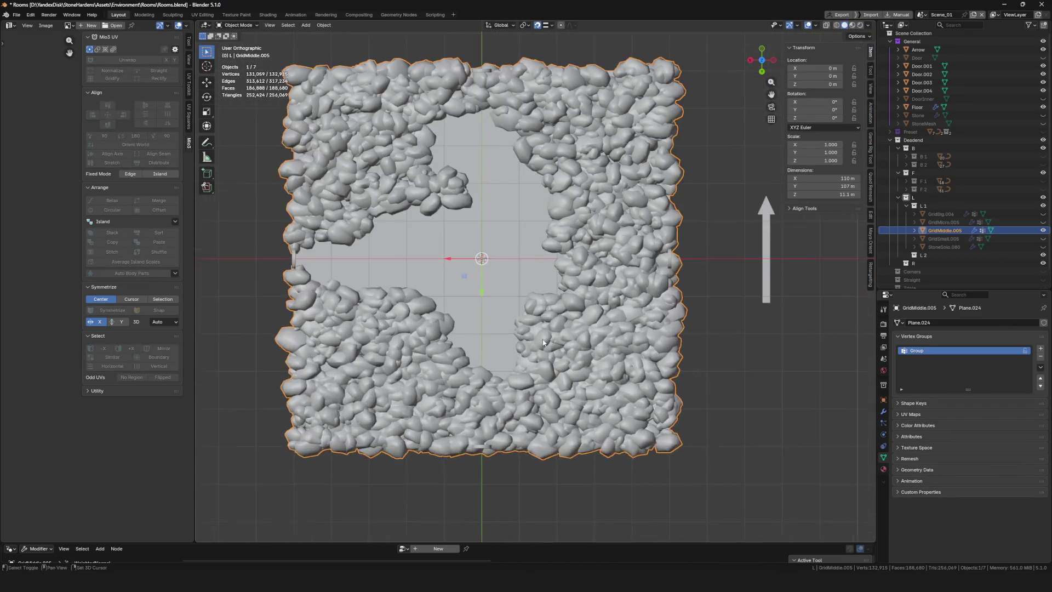
key(ctrl+s)
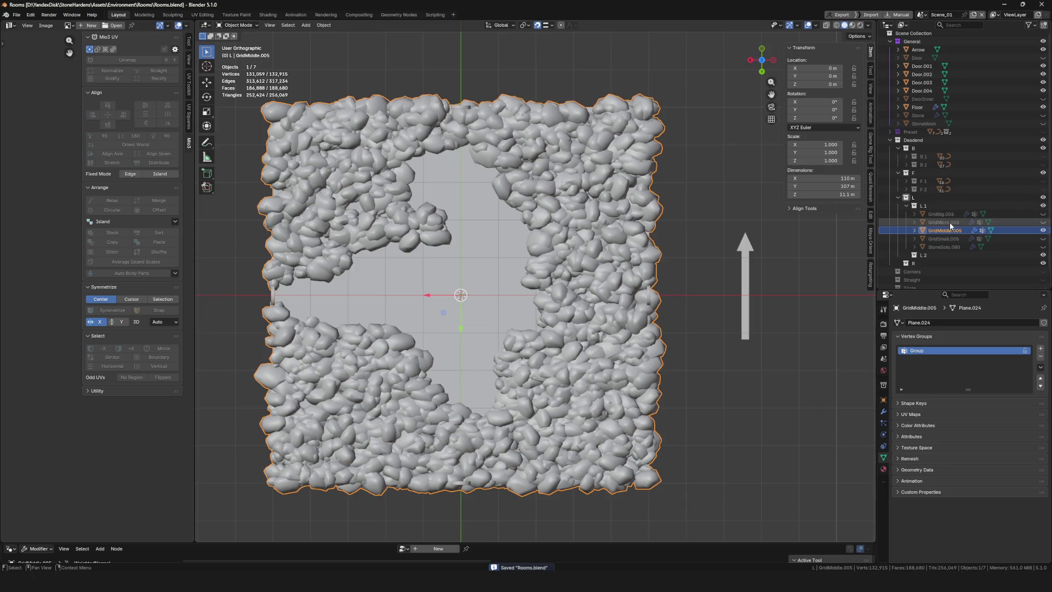
click(1042, 239)
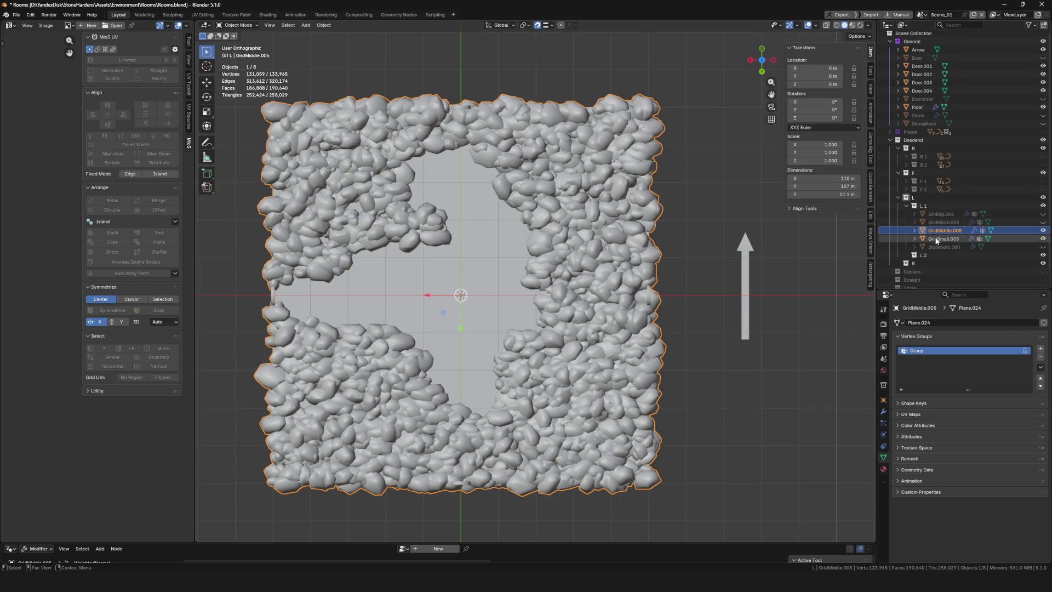
Select GridSmall.005 and assign its whole mesh a vertex group weight of 0
click(943, 238)
middle_drag(542, 291, 551, 286)
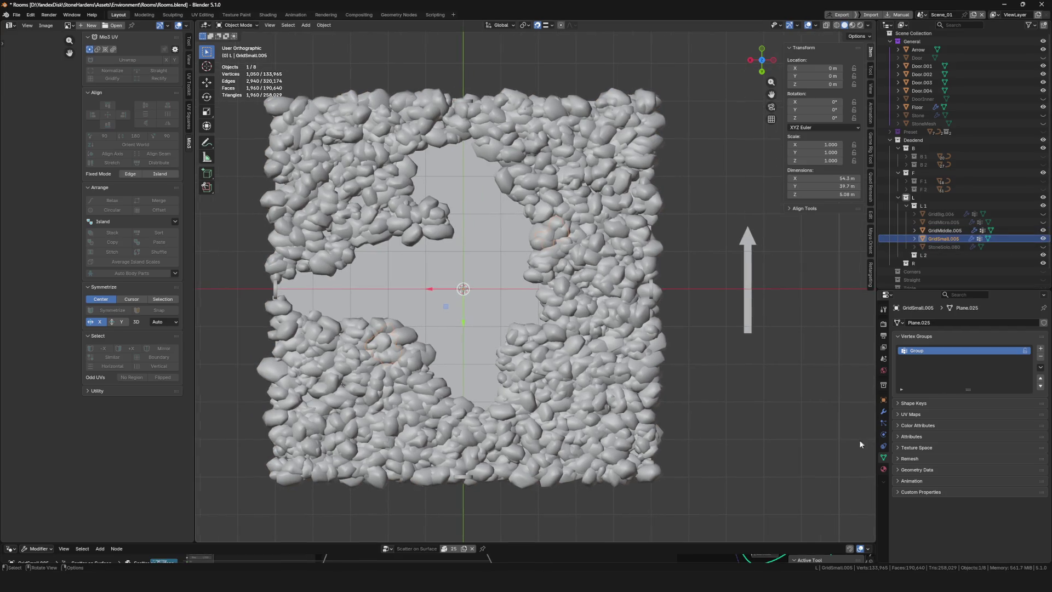
key(ctrl+Tab)
click(604, 308)
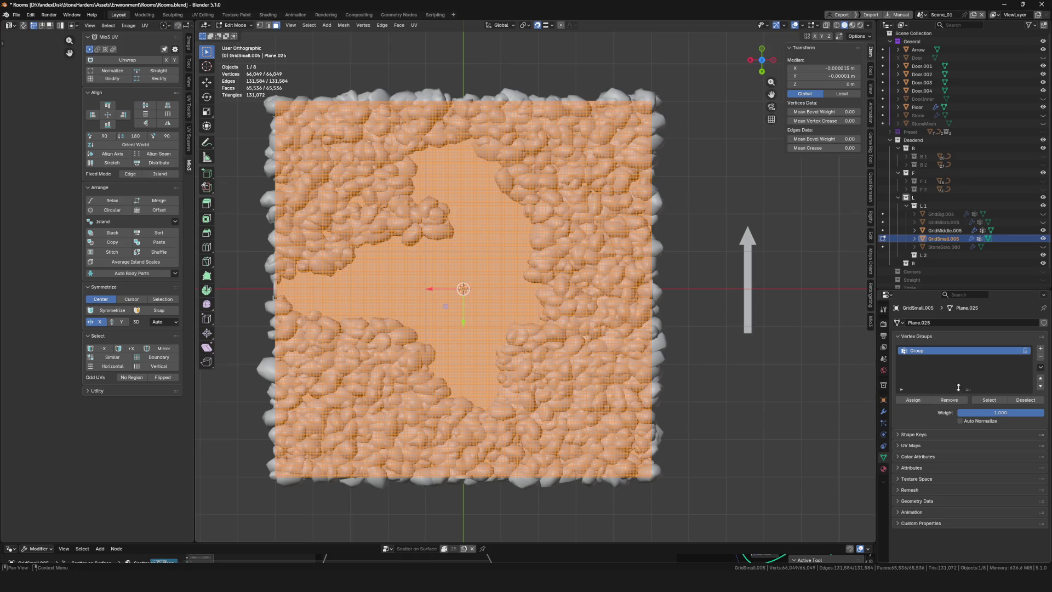
drag(1001, 412, 954, 411)
click(913, 399)
Switch GridSmall.005 to Weight Paint and paint zero weight over the clearing
shift+middle_drag(567, 346, 577, 335)
key(ctrl+Tab)
click(497, 300)
scroll(505, 290, up, 5)
scroll(508, 275, down, 7)
scroll(508, 275, up, 3)
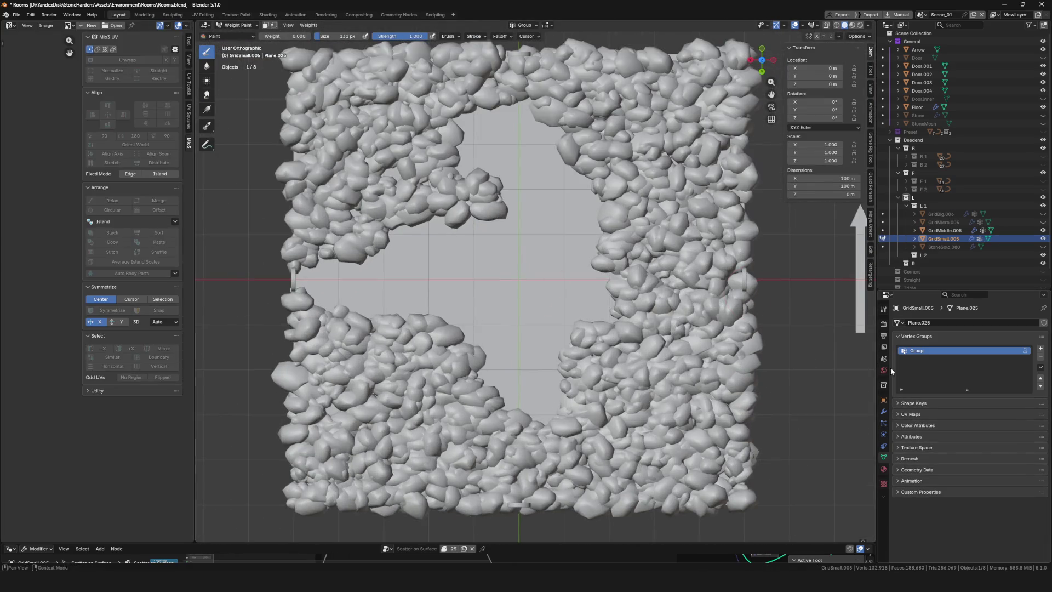
click(882, 412)
scroll(482, 293, up, 3)
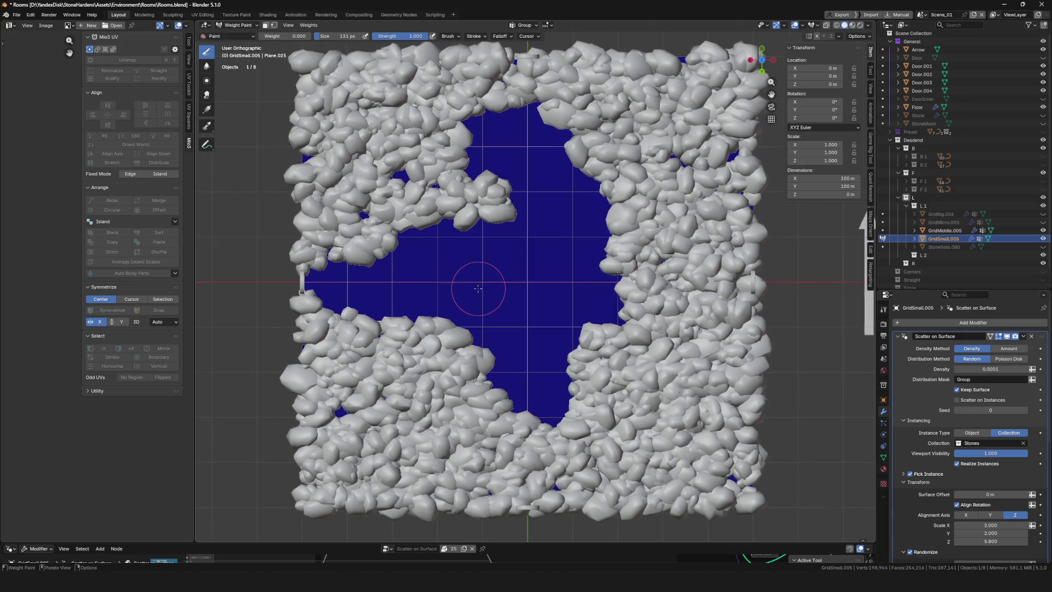
scroll(504, 285, up, 2)
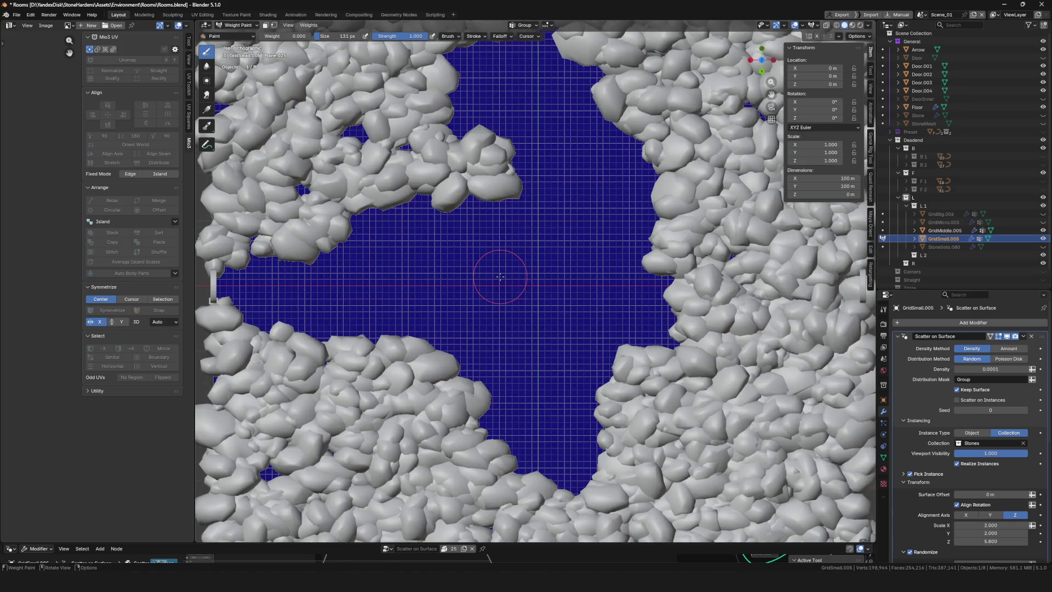
drag(466, 294, 481, 263)
scroll(492, 269, down, 5)
scroll(421, 265, up, 5)
Set the paint weight to 1 and paint small stone clusters inside the clearing
click(301, 39)
text(1)
key(Return)
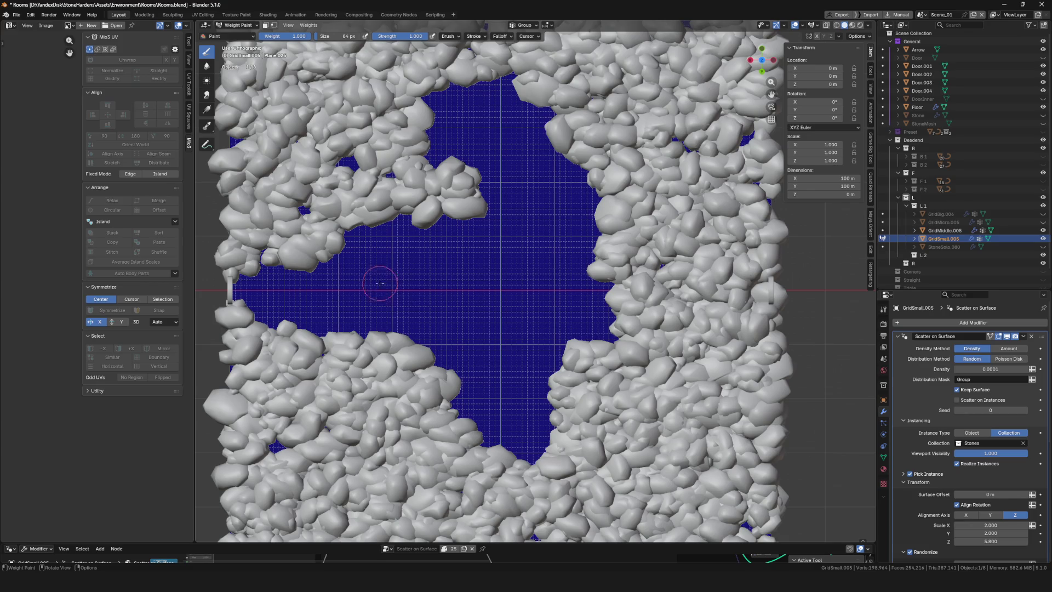
drag(412, 294, 448, 265)
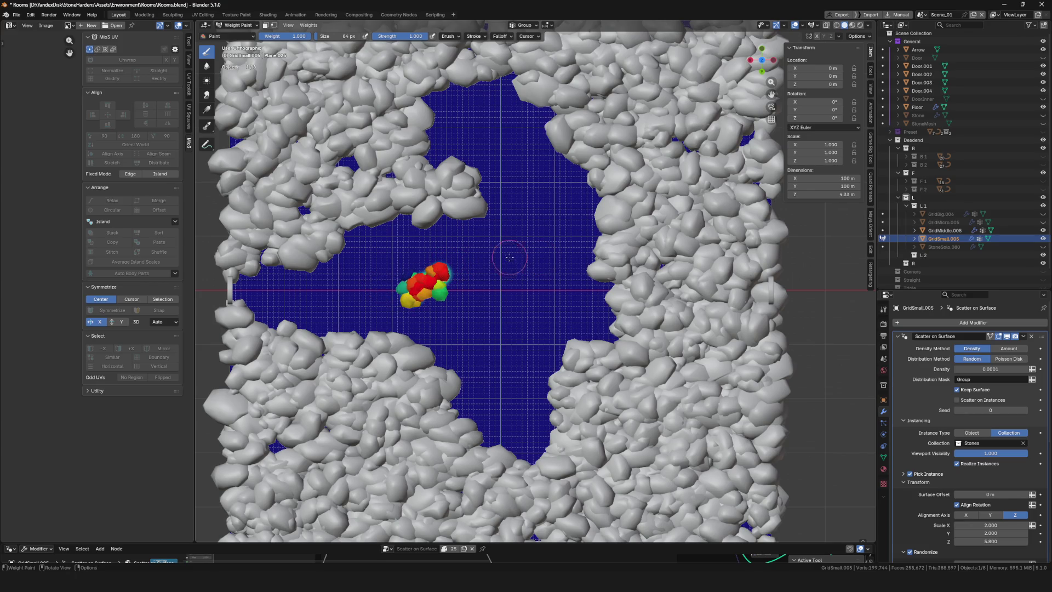
scroll(509, 259, down, 5)
scroll(492, 230, up, 6)
mouse_move(508, 223)
mouse_down()
mouse_move(521, 228)
mouse_move(521, 281)
mouse_up()
key(ctrl+z)
scroll(579, 271, down, 5)
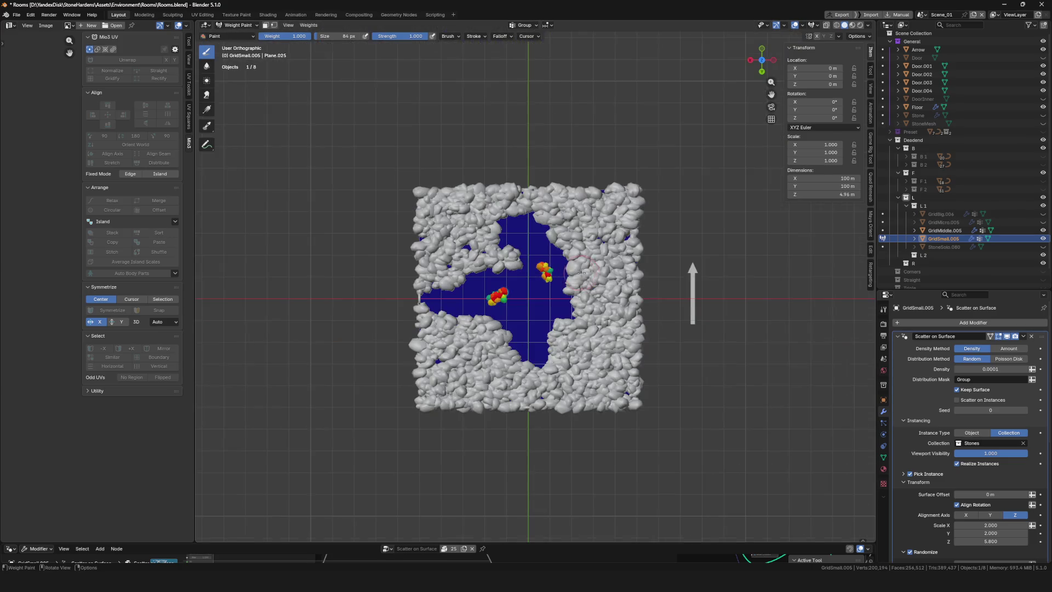
scroll(556, 300, up, 5)
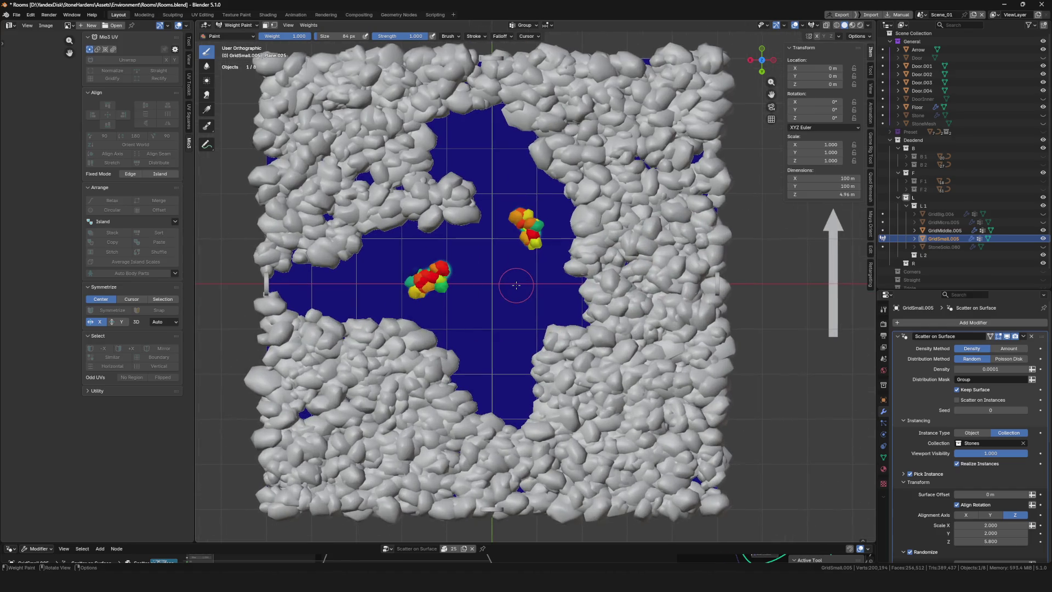
shift+scroll(534, 313, up, 2)
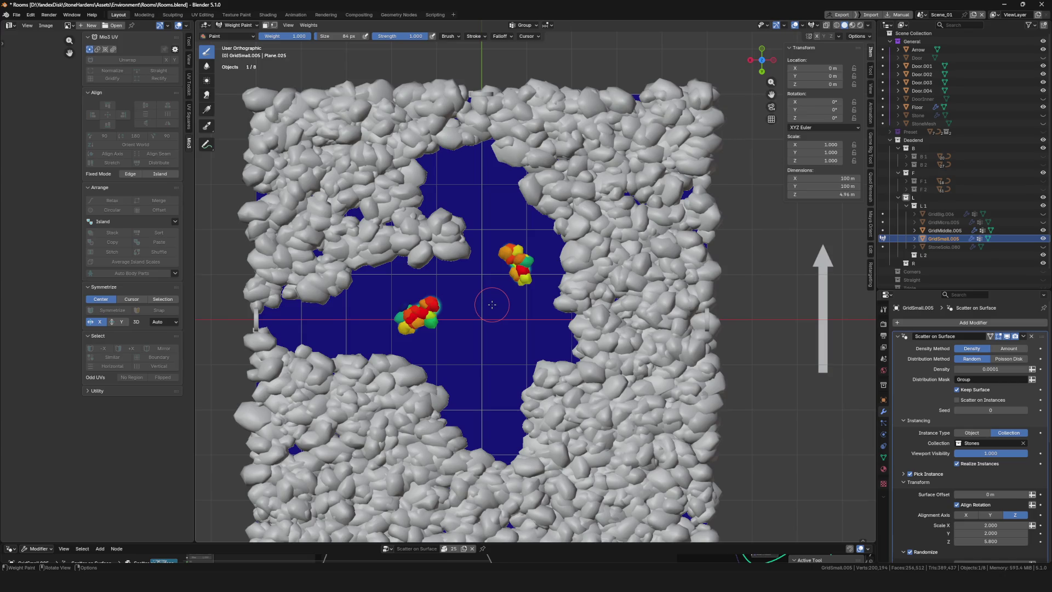
Return to Object Mode, unhide and select GridBig.006, and enter its Edit Mode
key(ctrl+Tab)
shift+middle_drag(498, 333, 473, 330)
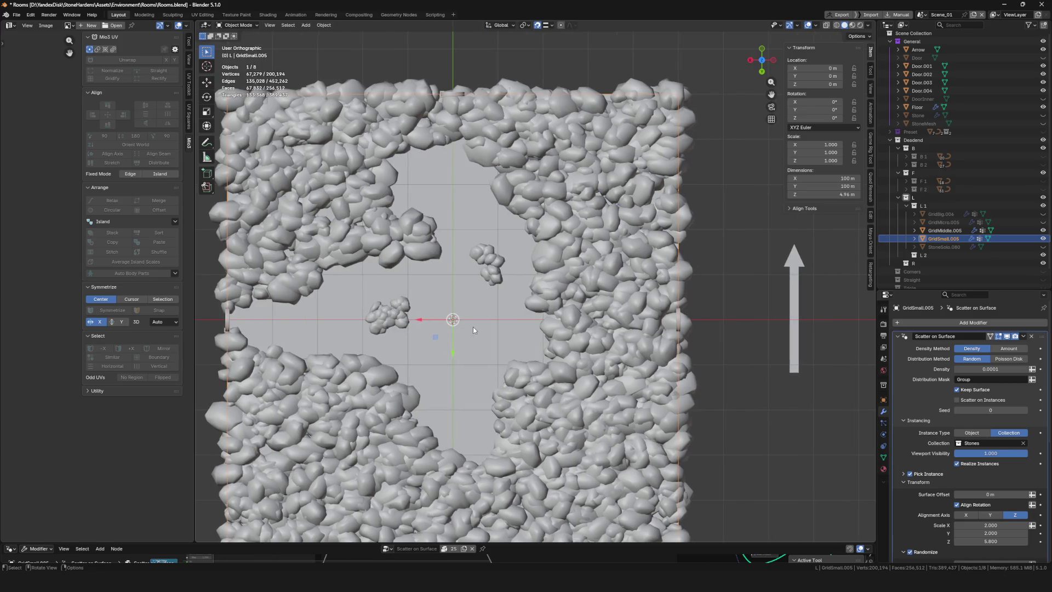
scroll(519, 262, up, 1)
scroll(519, 262, down, 2)
scroll(519, 262, down, 1)
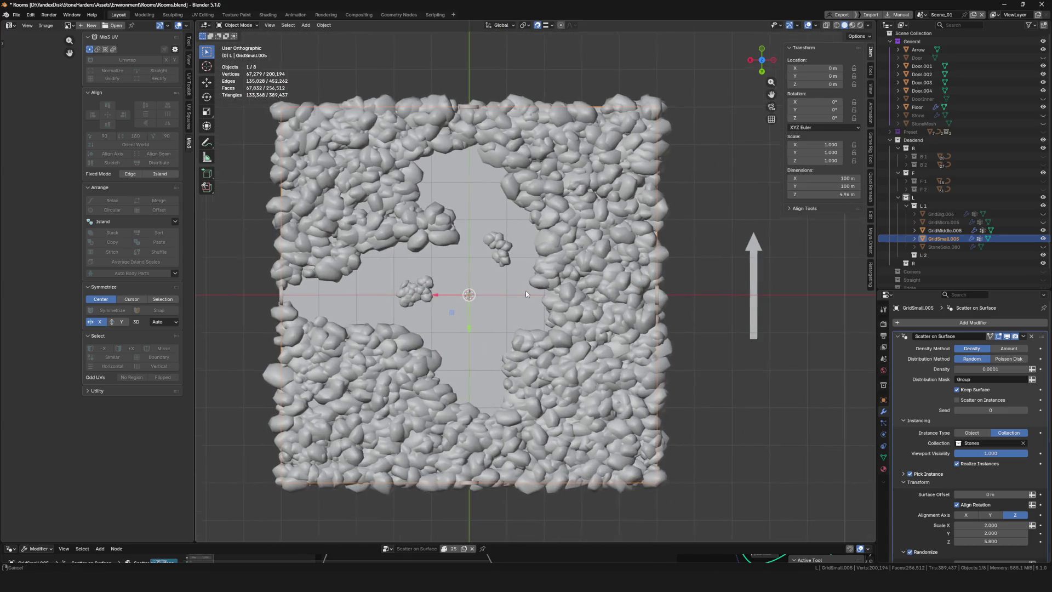
click(940, 214)
click(1043, 214)
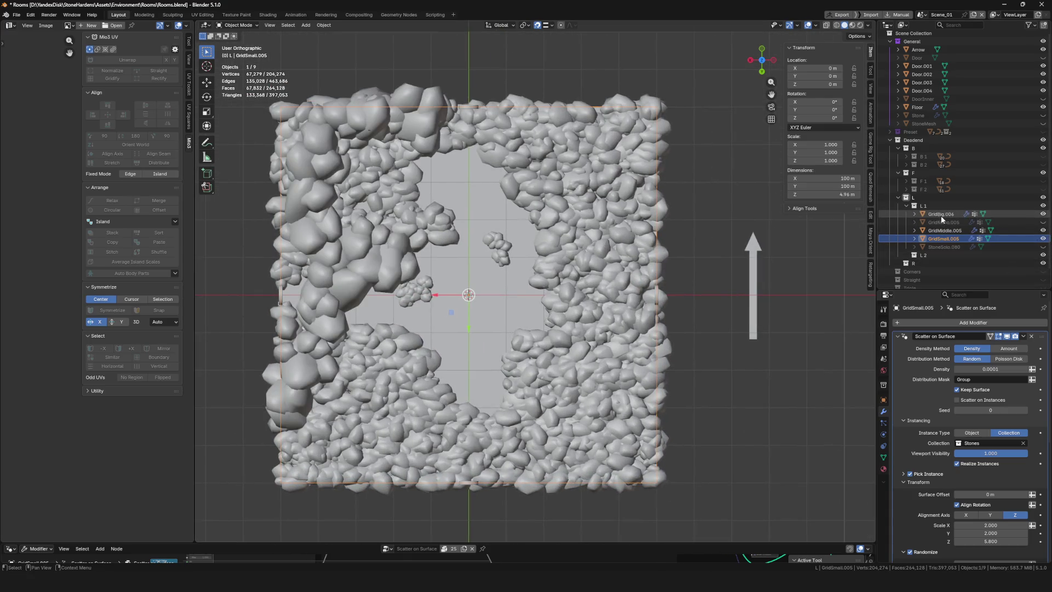
shift+middle_drag(758, 347, 743, 349)
key(Tab)
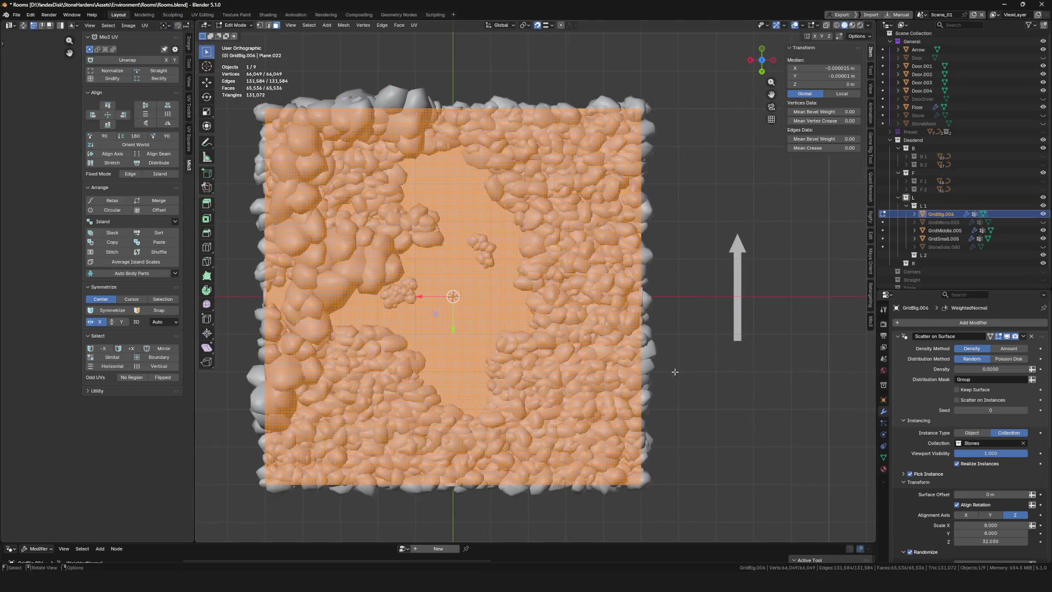
Switch GridBig.006 to Weight Paint and paint big stones into the upper-left corner
click(883, 456)
key(ctrl+Tab)
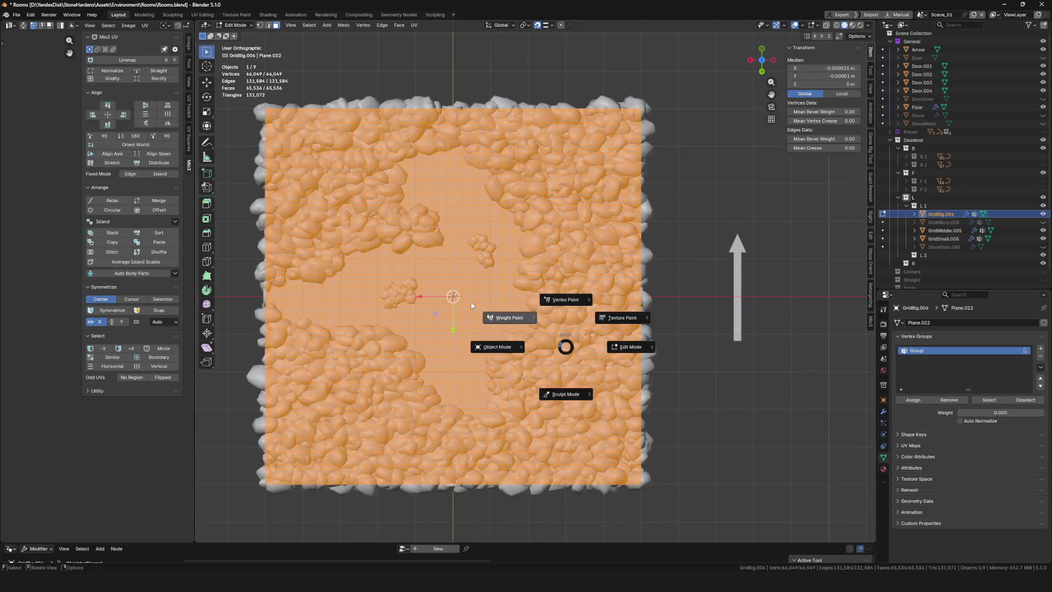
click(623, 317)
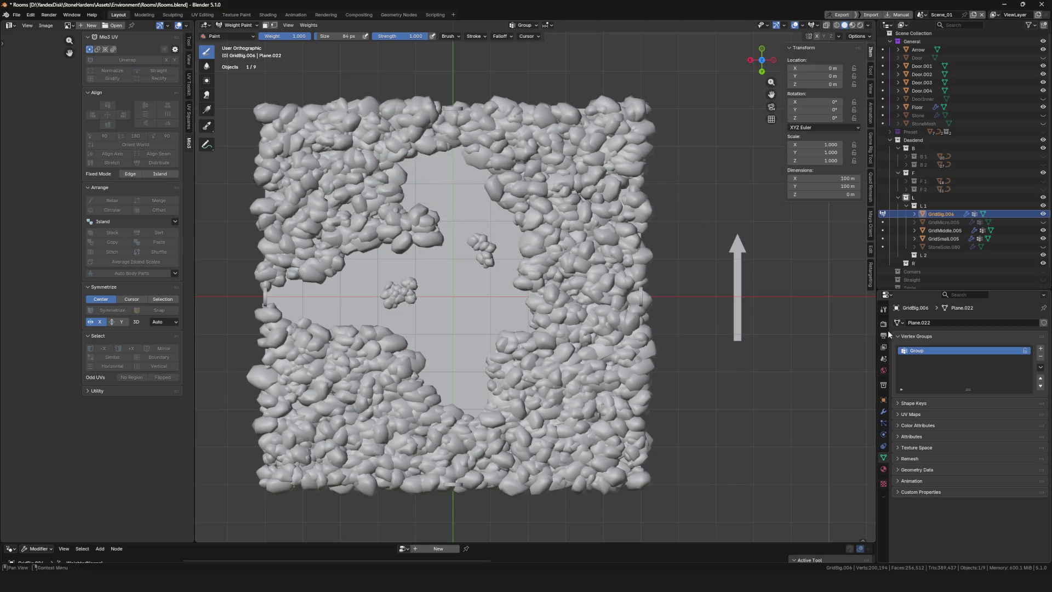
click(883, 411)
shift+middle_drag(350, 211, 386, 219)
click(386, 220)
mouse_move(394, 212)
mouse_down()
mouse_move(416, 230)
mouse_move(346, 223)
mouse_move(329, 209)
mouse_move(361, 197)
mouse_move(317, 236)
mouse_move(427, 139)
mouse_move(462, 124)
mouse_up()
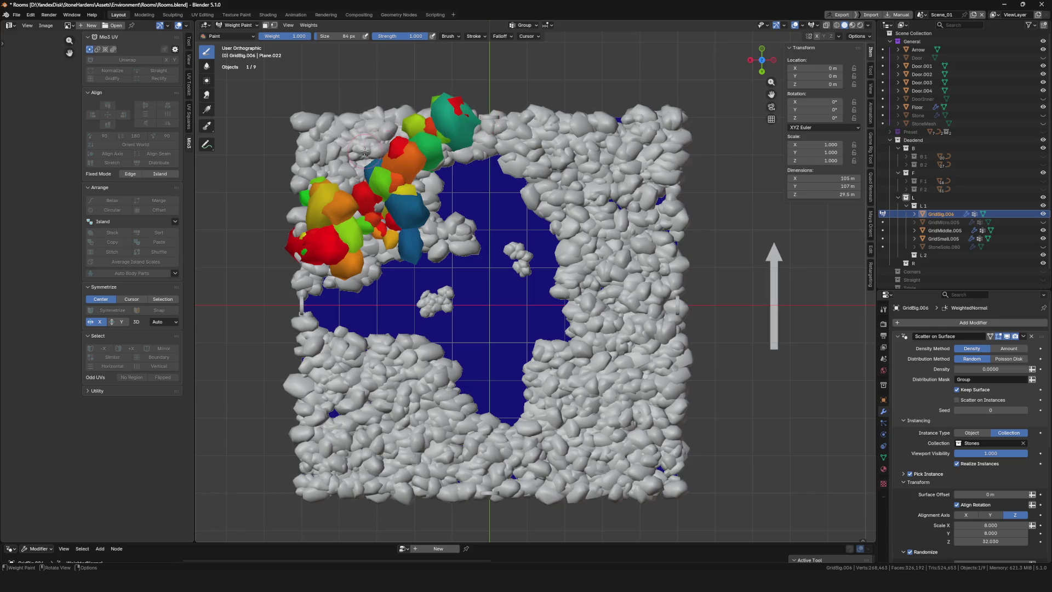
Add weight to a big stone at the clearing's upper-left edge
scroll(378, 304, up, 2)
shift+middle_drag(377, 304, 325, 284)
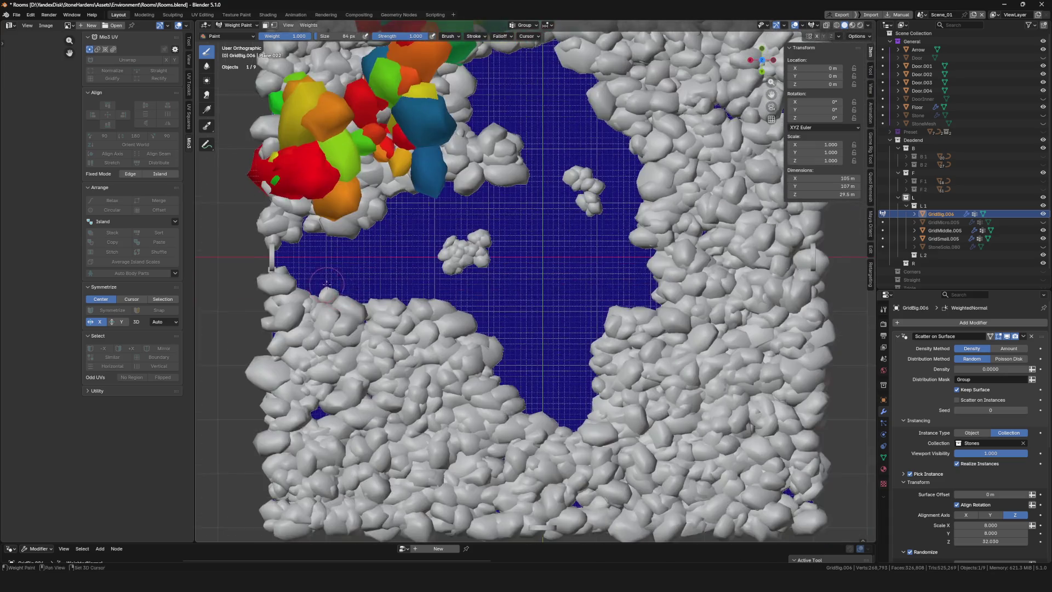
scroll(389, 312, down, 4)
scroll(383, 214, up, 2)
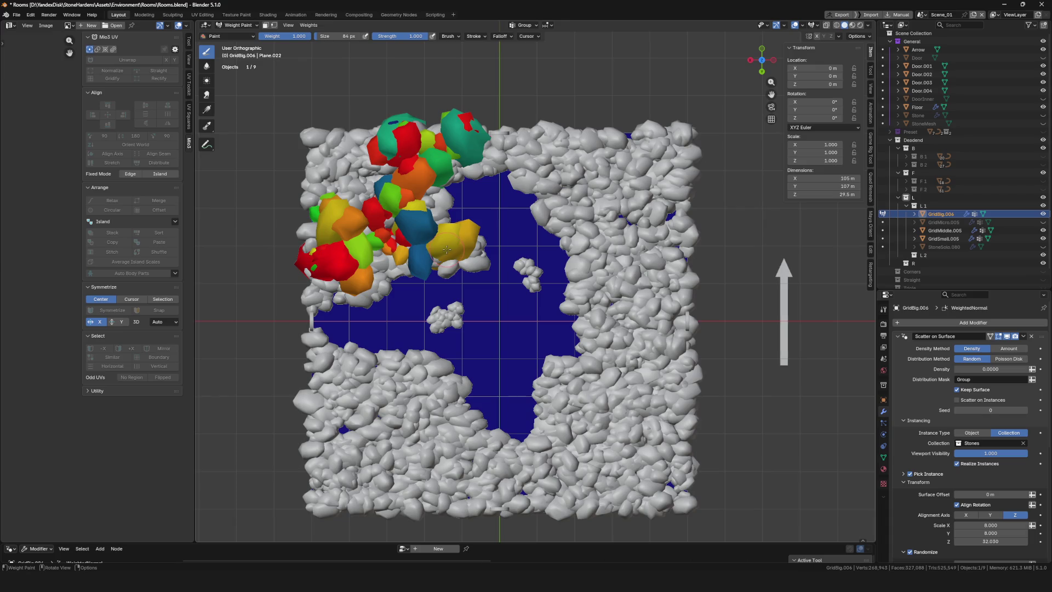
ctrl+scroll(367, 179, up, 2)
scroll(488, 184, down, 5)
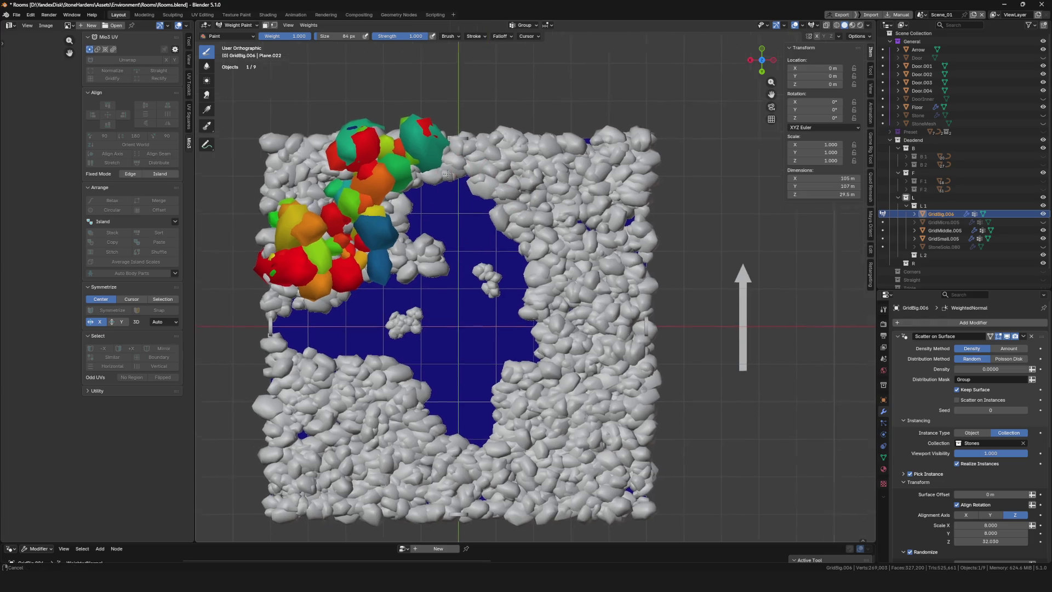
scroll(488, 185, up, 6)
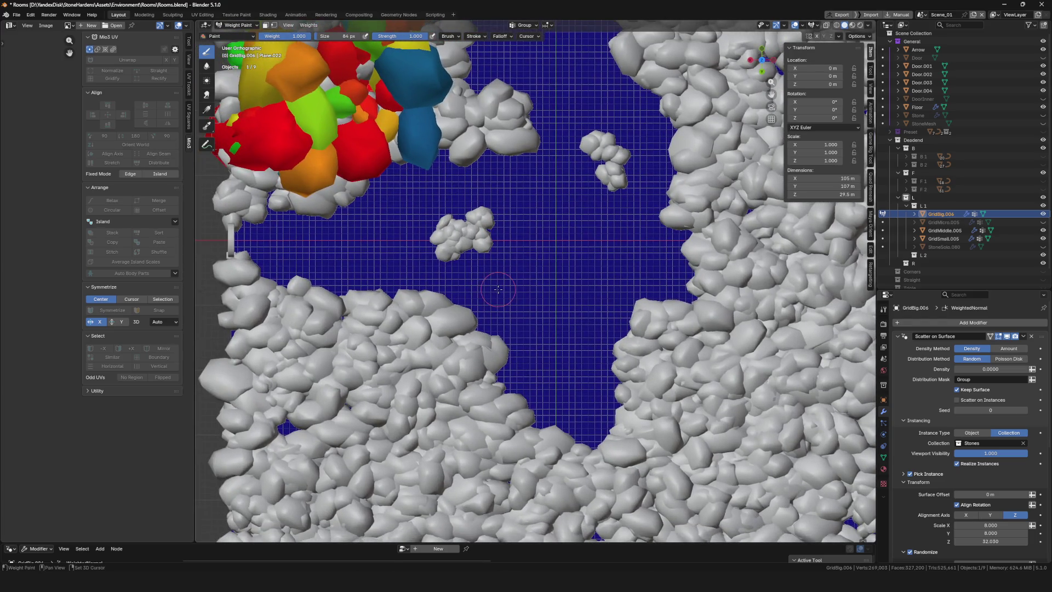
shift+middle_drag(498, 288, 538, 367)
drag(303, 262, 302, 258)
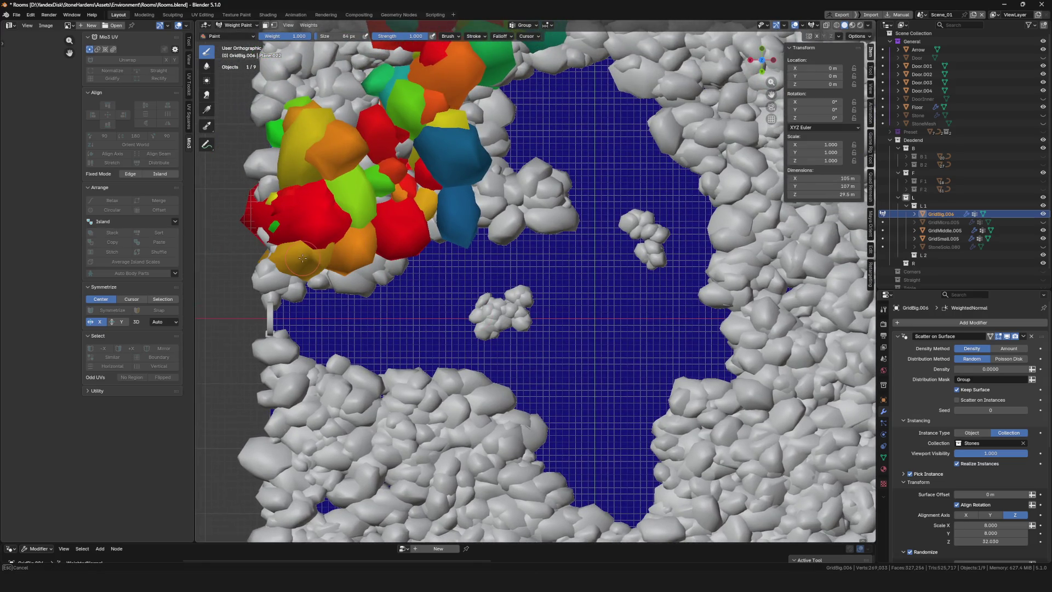
Return GridBig.006 to Object Mode and save Rooms.blend
shift+middle_drag(411, 271, 359, 334)
scroll(358, 334, down, 4)
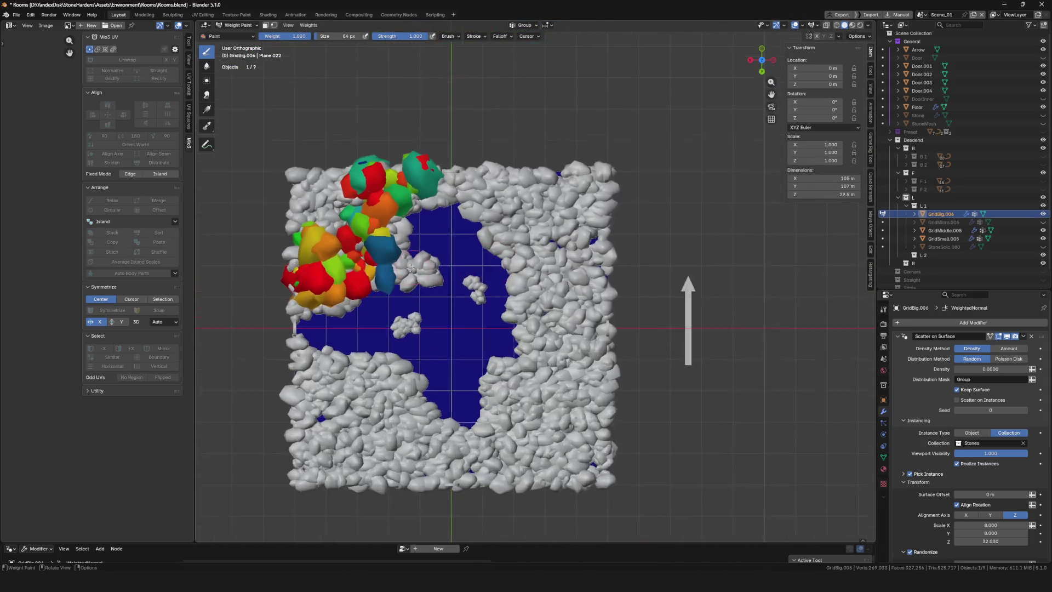
scroll(230, 323, up, 4)
scroll(367, 179, down, 6)
scroll(491, 196, up, 5)
key(ctrl+Tab)
click(360, 211)
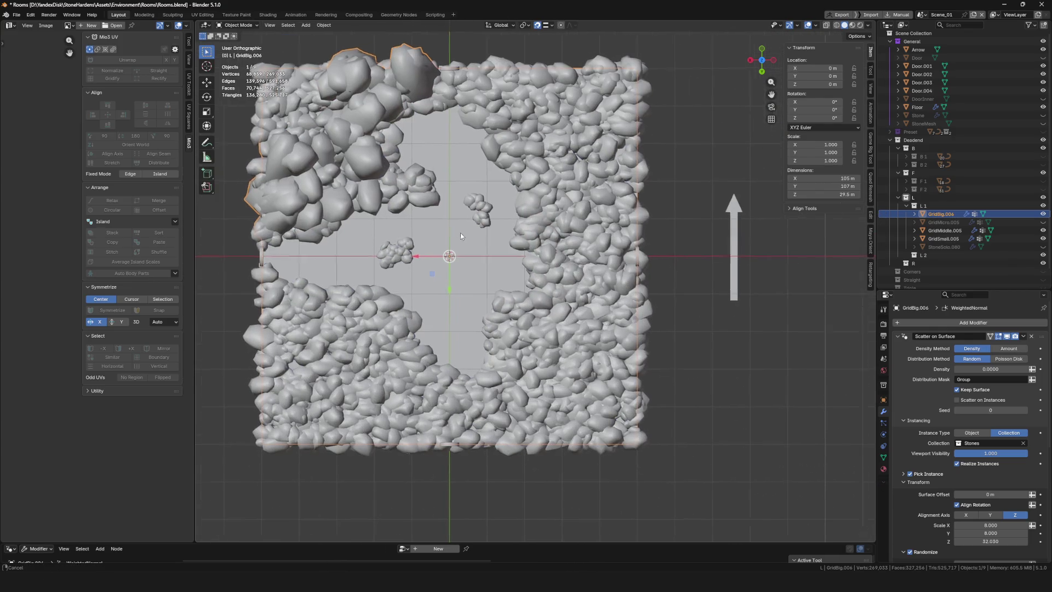
key(ctrl+s)
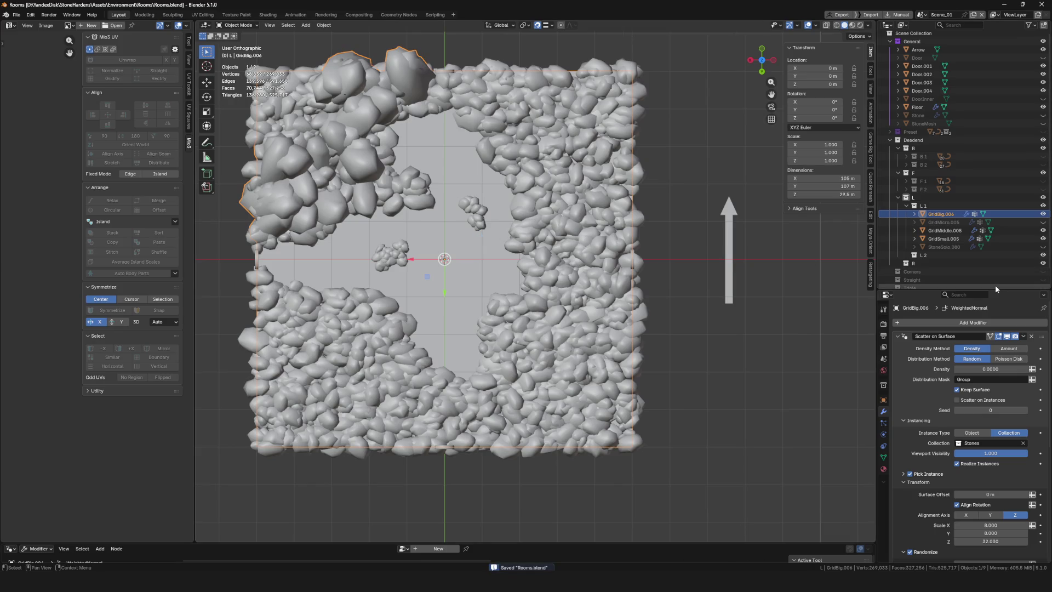
Unhide and select GridMicro.005, then switch it to Weight Paint mode
click(1043, 221)
click(1022, 222)
click(883, 457)
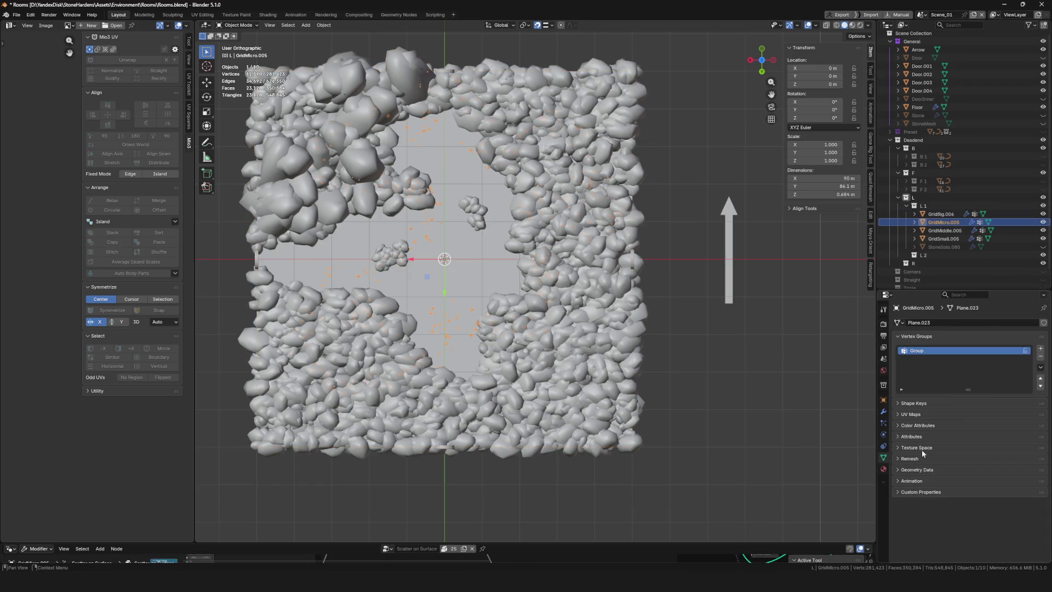
key(Tab)
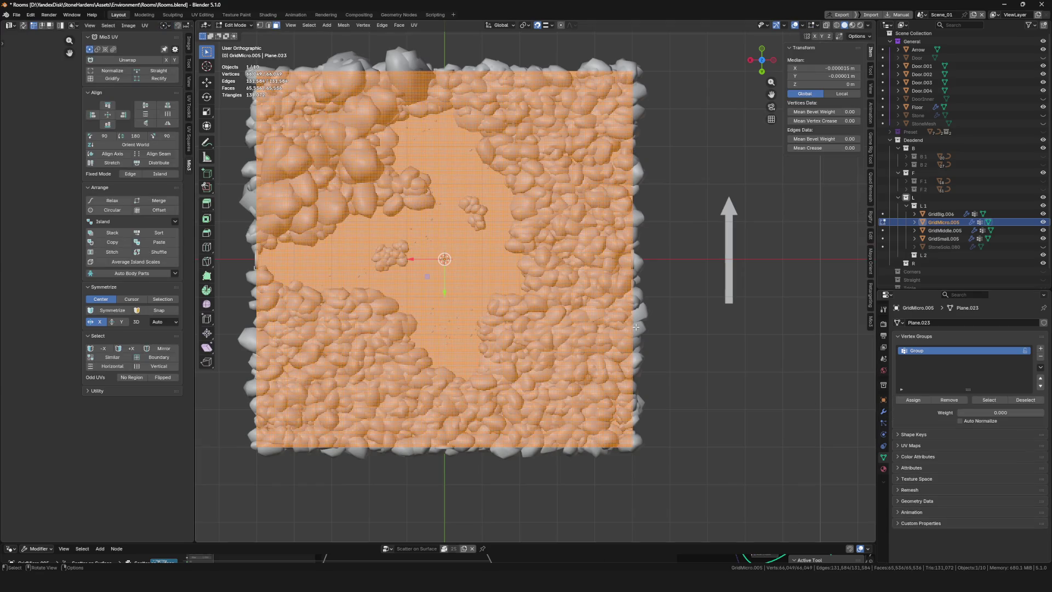
key(ctrl+Tab)
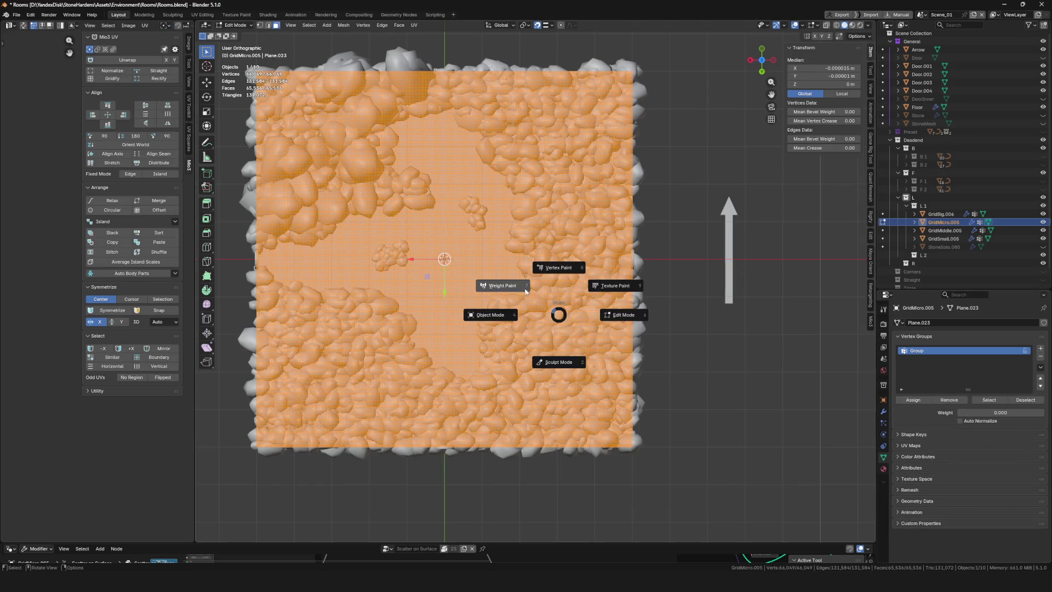
click(498, 265)
scroll(446, 287, up, 2)
shift+middle_drag(446, 286, 884, 379)
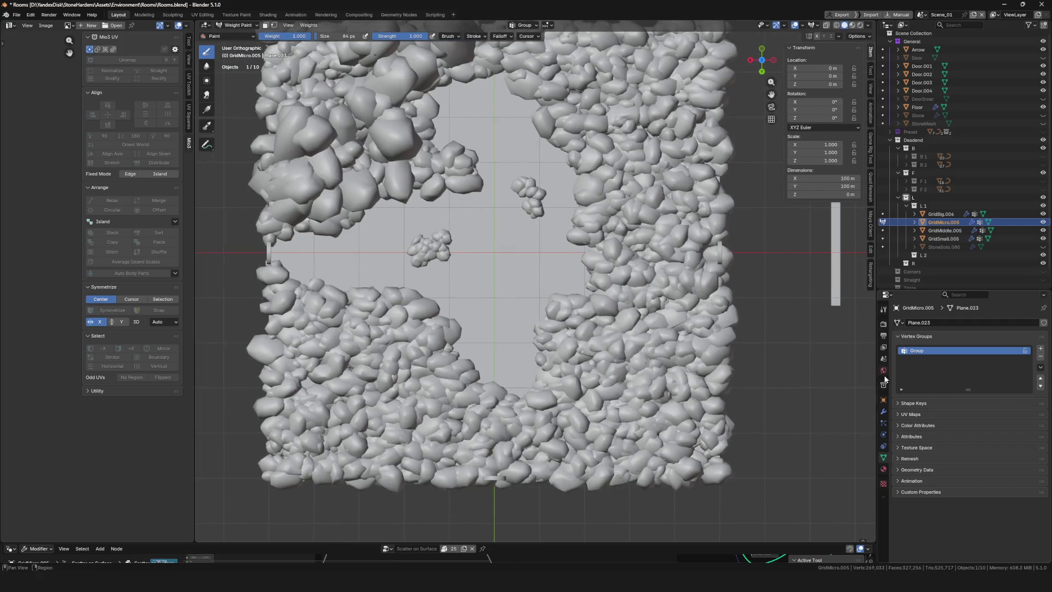
click(883, 412)
scroll(393, 282, up, 3)
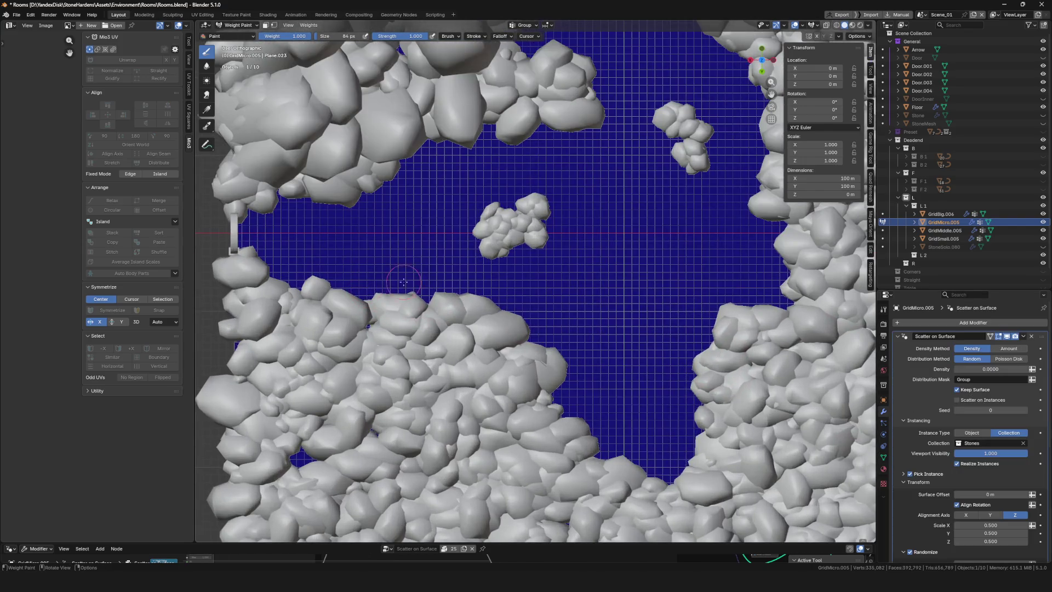
shift+middle_drag(393, 282, 379, 273)
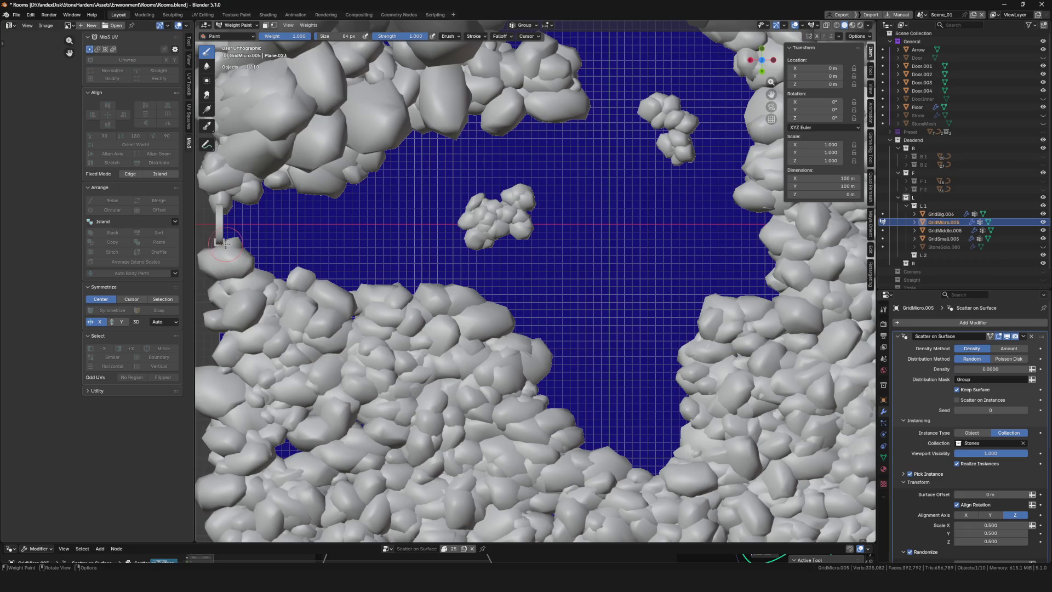
Paint weight along the clearing's lower and right rock edges
drag(225, 245, 275, 286)
mouse_move(415, 286)
mouse_down()
mouse_move(471, 286)
mouse_move(552, 365)
mouse_up()
drag(552, 404, 631, 459)
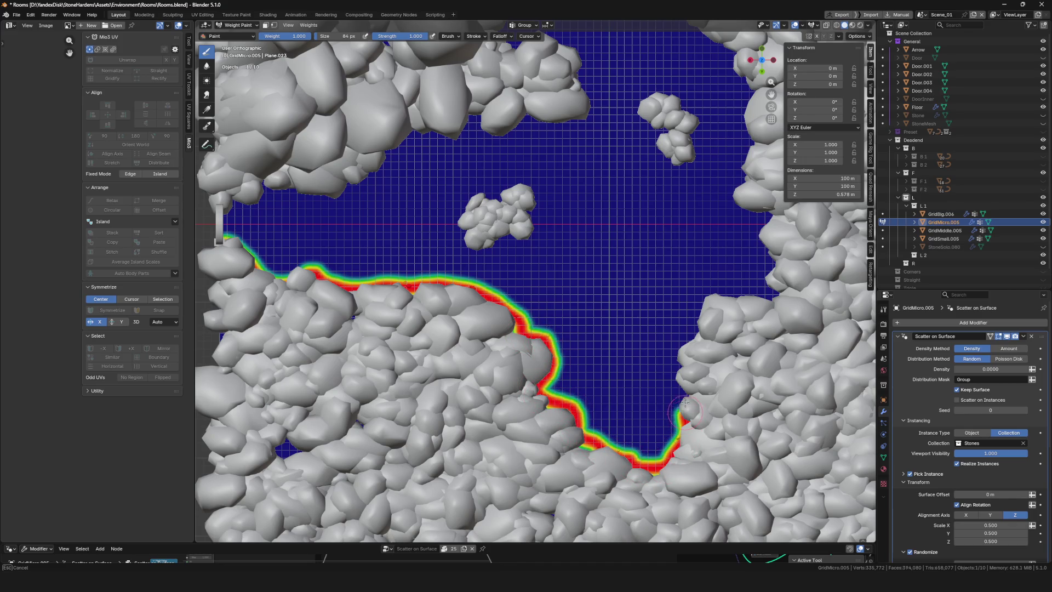
mouse_move(706, 313)
mouse_down()
mouse_move(754, 297)
mouse_move(769, 220)
mouse_move(737, 165)
mouse_move(743, 119)
mouse_up()
scroll(541, 267, up, 5)
scroll(540, 267, down, 6)
Paint weight along the top rock edge and around the rock cluster
drag(503, 277, 513, 214)
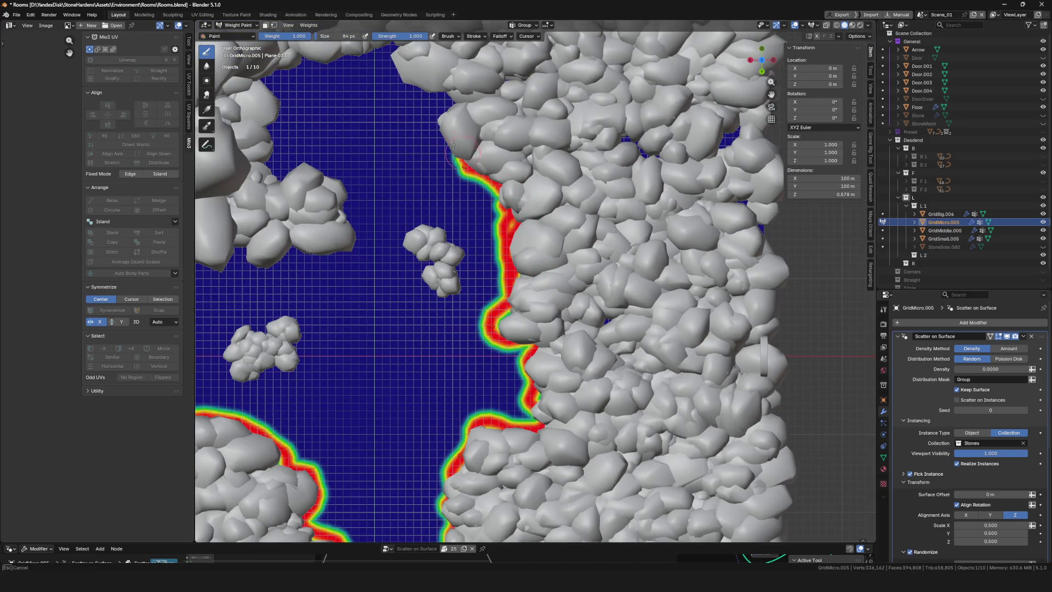
drag(450, 102, 405, 85)
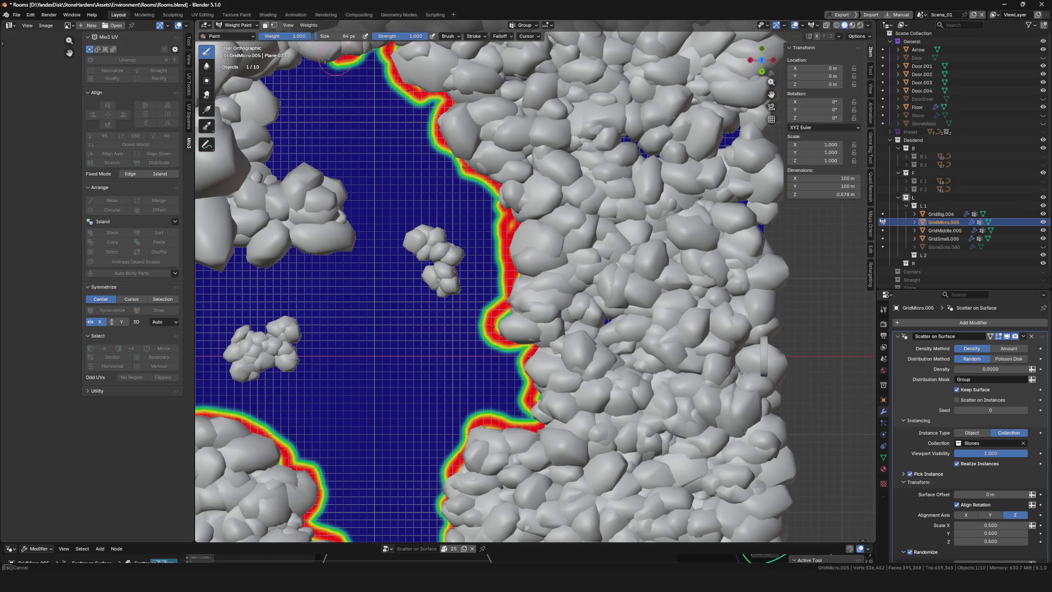
drag(327, 58, 279, 78)
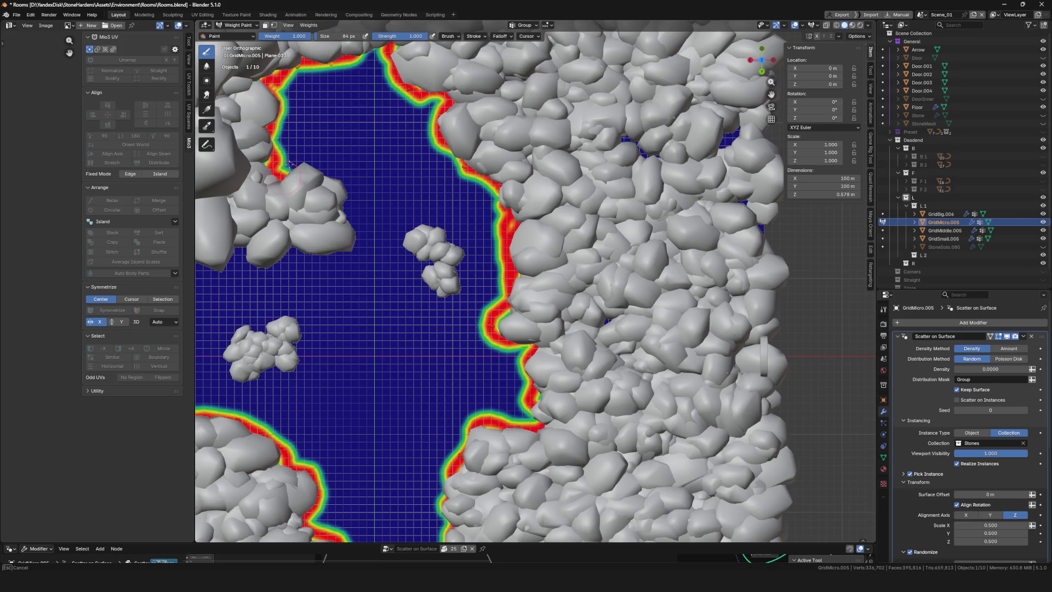
drag(289, 166, 334, 179)
mouse_move(345, 214)
mouse_down()
mouse_move(352, 250)
mouse_move(277, 263)
mouse_up()
shift+middle_drag(276, 263, 556, 237)
drag(556, 237, 508, 245)
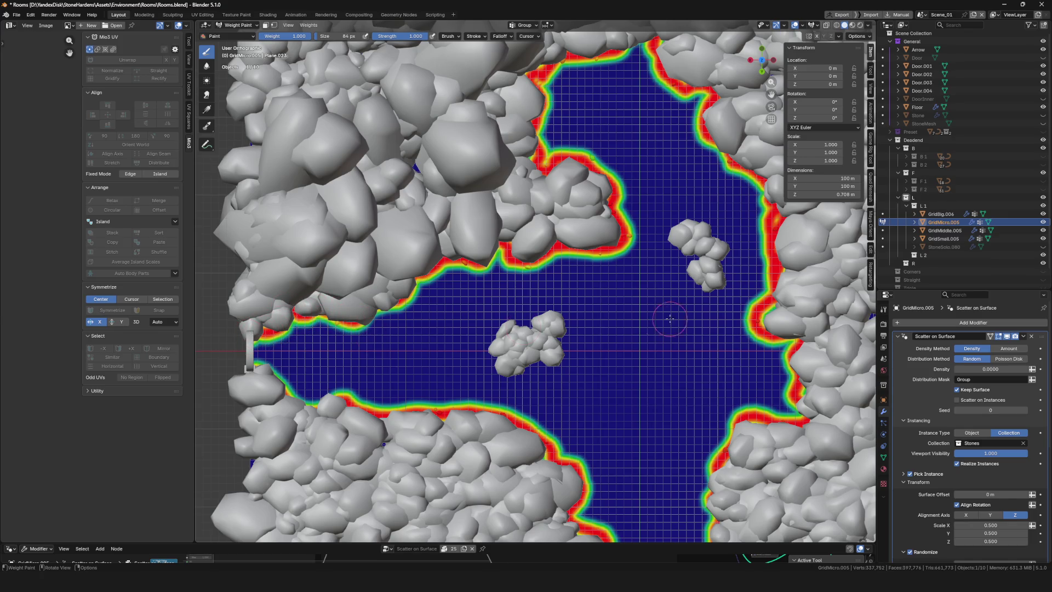
Dab extra weight along the remaining rock's edges
scroll(667, 319, up, 1)
shift+middle_drag(668, 320, 735, 273)
click(555, 289)
drag(606, 281, 632, 301)
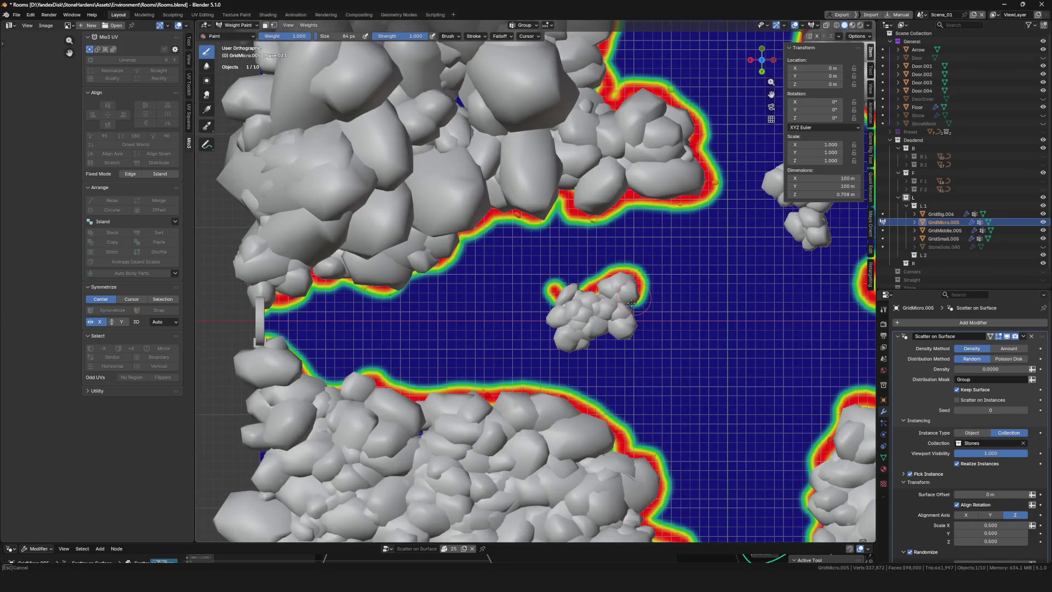
middle_drag(549, 302, 553, 201)
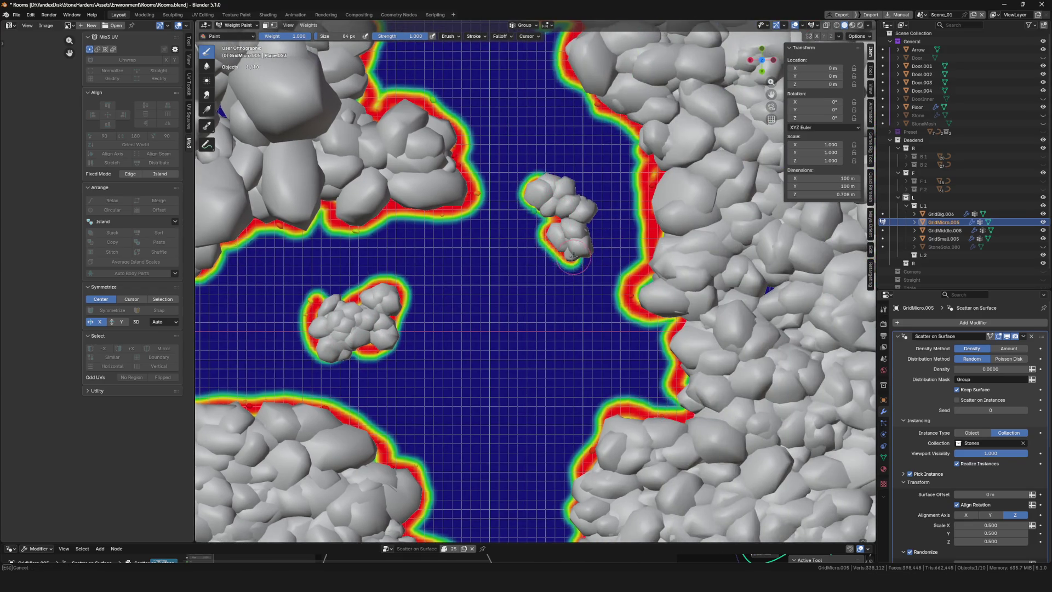
scroll(548, 274, down, 6)
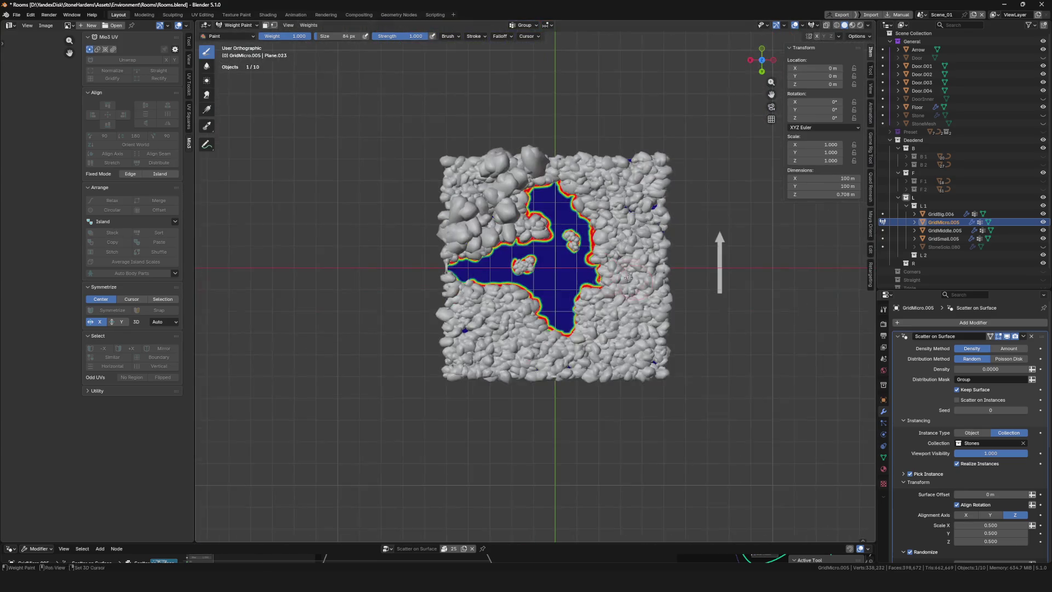
Return GridMicro.005 to Object Mode and hide it
key(ctrl+Tab)
click(501, 267)
scroll(501, 267, up, 6)
scroll(567, 242, down, 5)
scroll(545, 278, up, 4)
mouse_move(544, 278)
shift+middle_down()
mouse_move(638, 276)
mouse_move(606, 255)
shift+middle_up()
key(h)
Save Rooms.blend and bring StoneSolo.080 back into view
key(ctrl+s)
shift+middle_drag(493, 268, 455, 255)
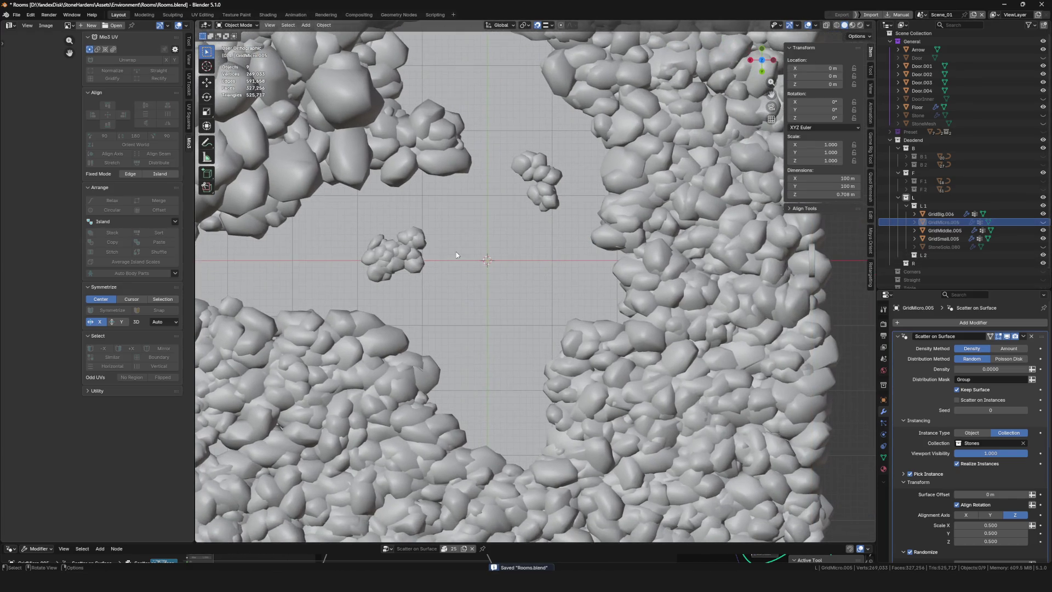
key(ctrl+s)
scroll(467, 253, down, 4)
scroll(504, 260, up, 3)
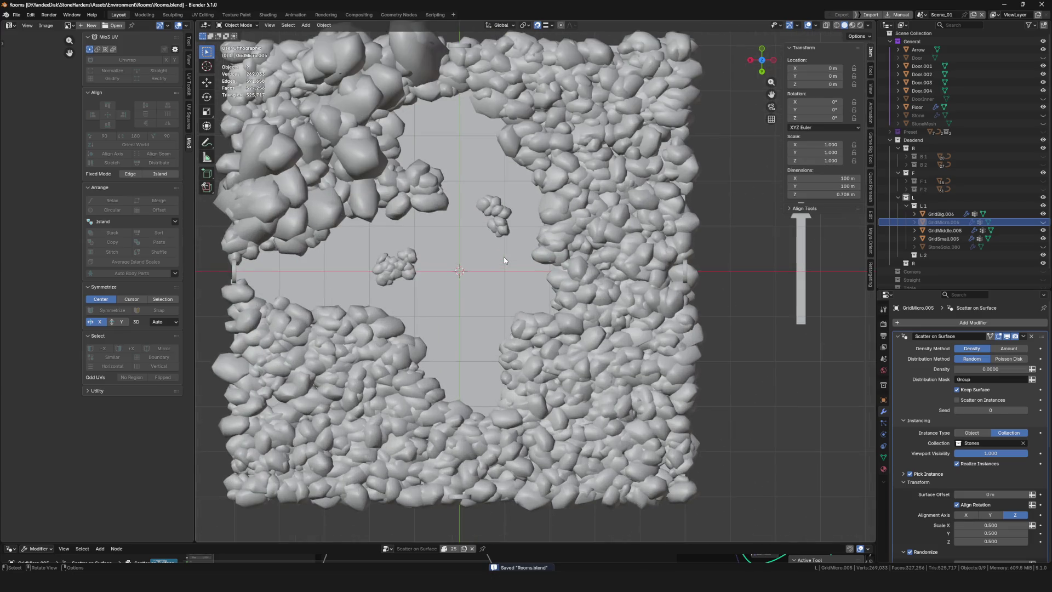
click(943, 247)
click(1043, 246)
Try moving the stone into the clearing, then undo back to its earlier position
scroll(729, 279, down, 3)
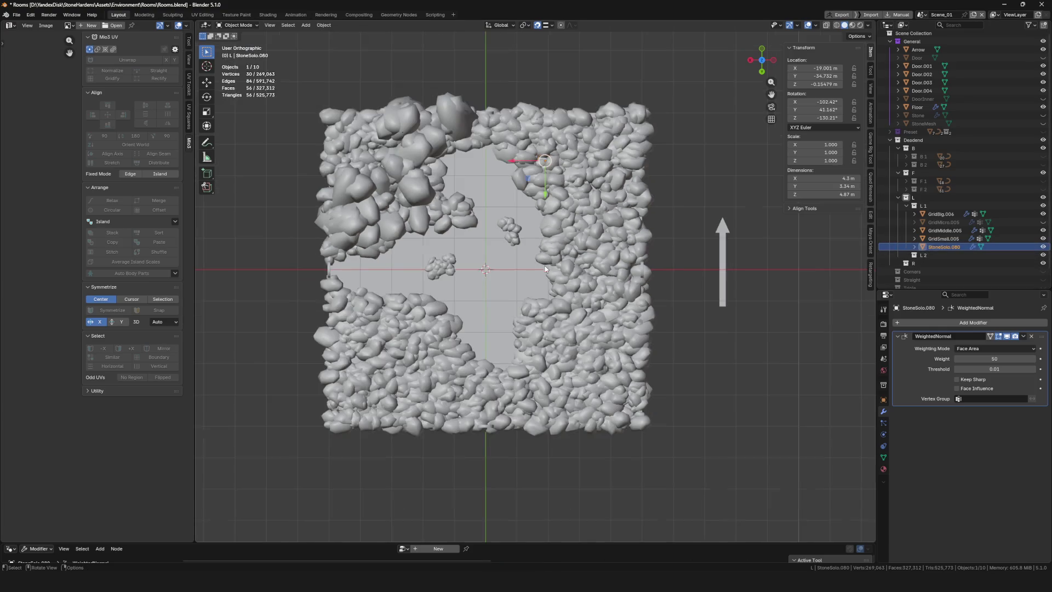
key(g)
click(505, 311)
key(KP_Decimal)
scroll(480, 272, up, 5)
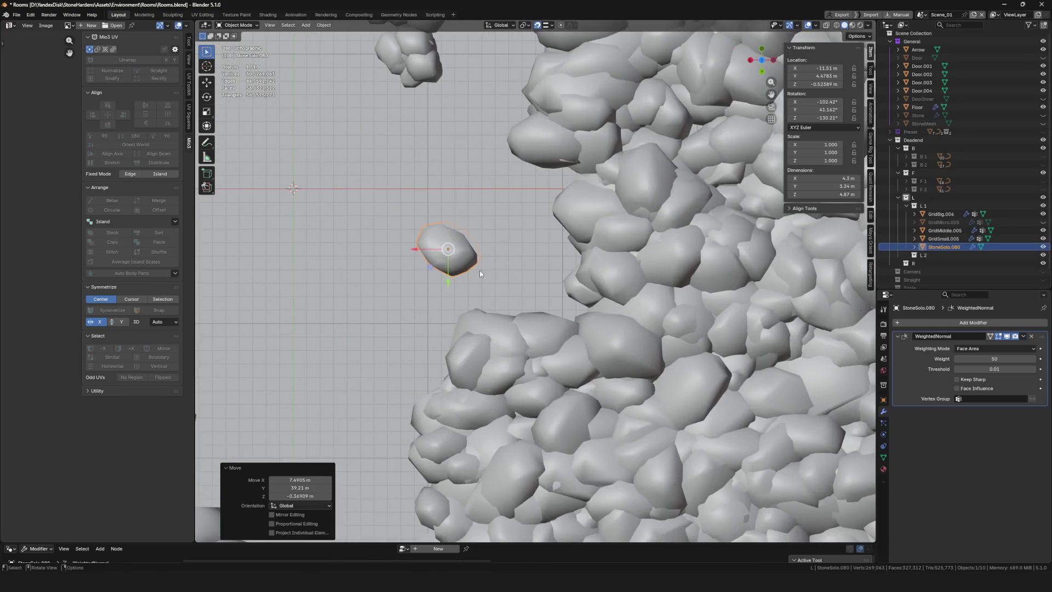
key(g)
click(690, 153)
key(g)
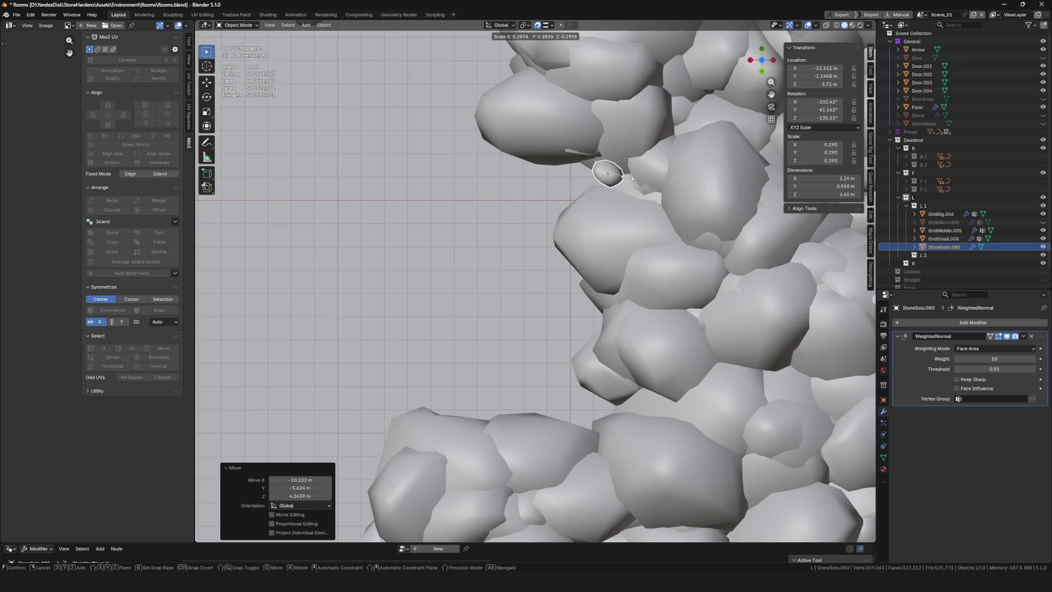
click(643, 123)
key(ctrl+z)
key(ctrl+z)
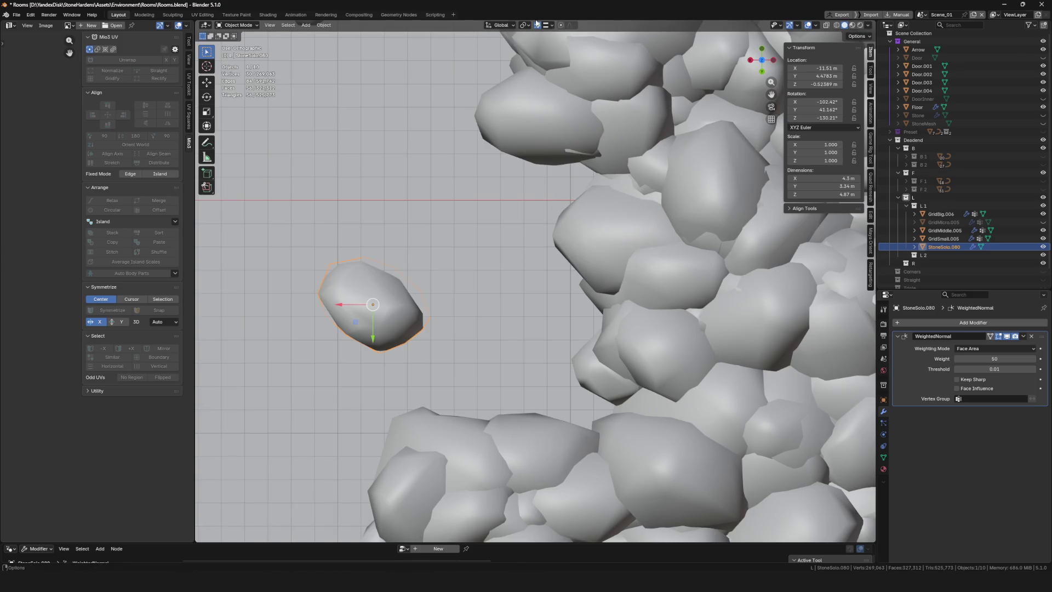
Place the stone at the clearing's edge and rotate it into place
scroll(551, 156, down, 4)
key(g)
click(573, 194)
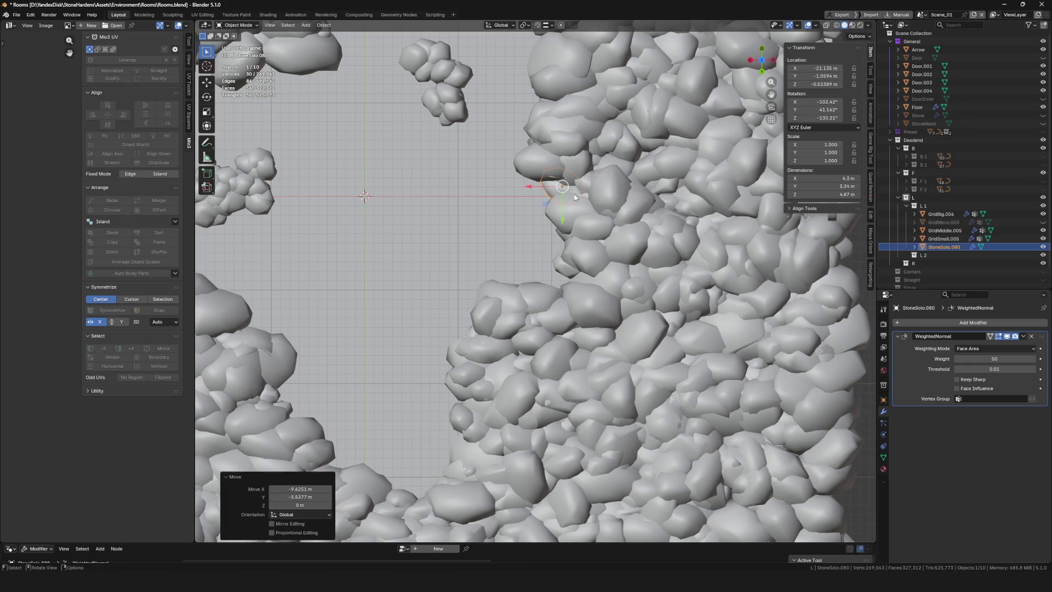
scroll(573, 193, up, 4)
shift+middle_drag(587, 207, 593, 175)
key(r)
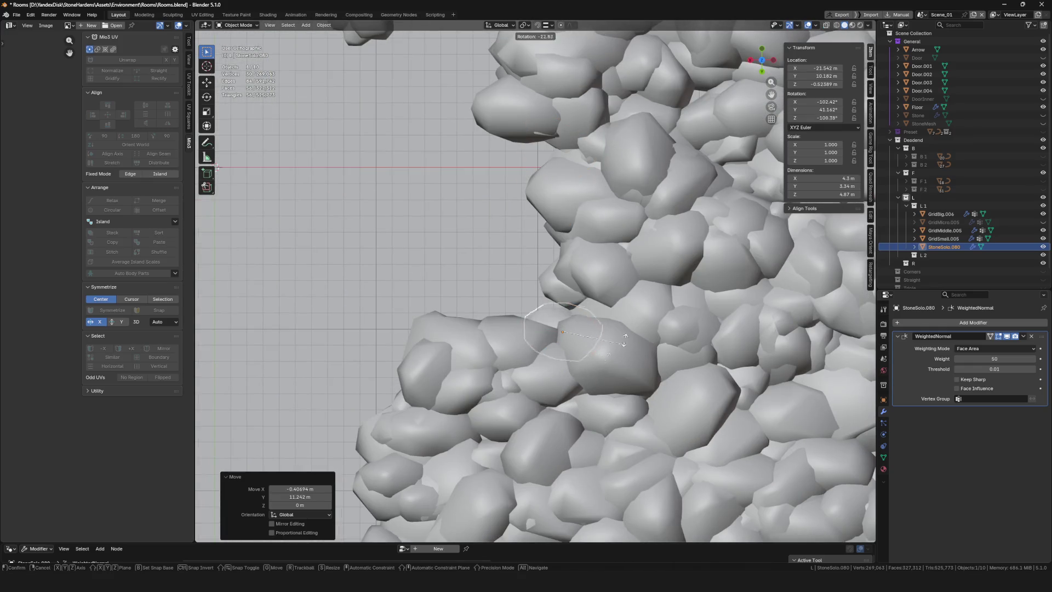
click(630, 269)
Place two stone copies along the edge, then undo them
key(g)
scroll(631, 268, down, 4)
scroll(537, 329, up, 2)
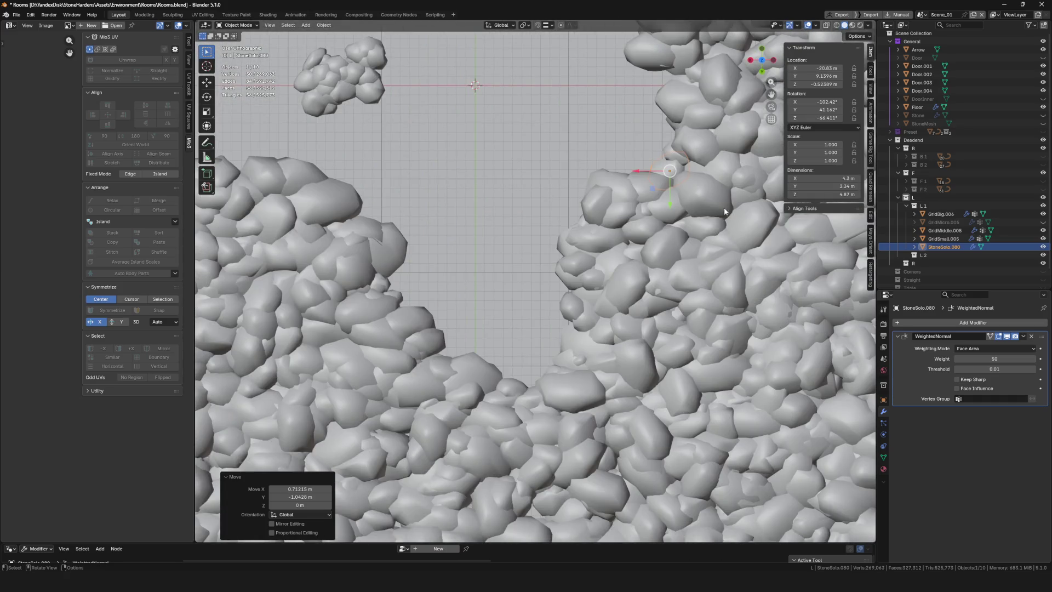
click(503, 363)
scroll(504, 363, up, 2)
key(shift+d)
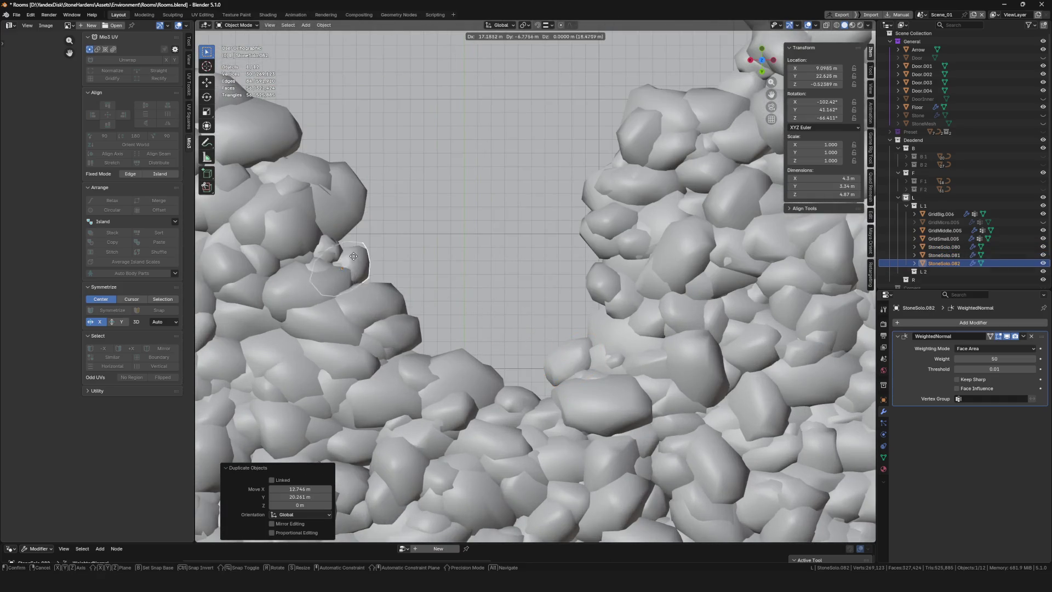
click(516, 286)
key(ctrl+z)
key(ctrl+z)
key(ctrl+z)
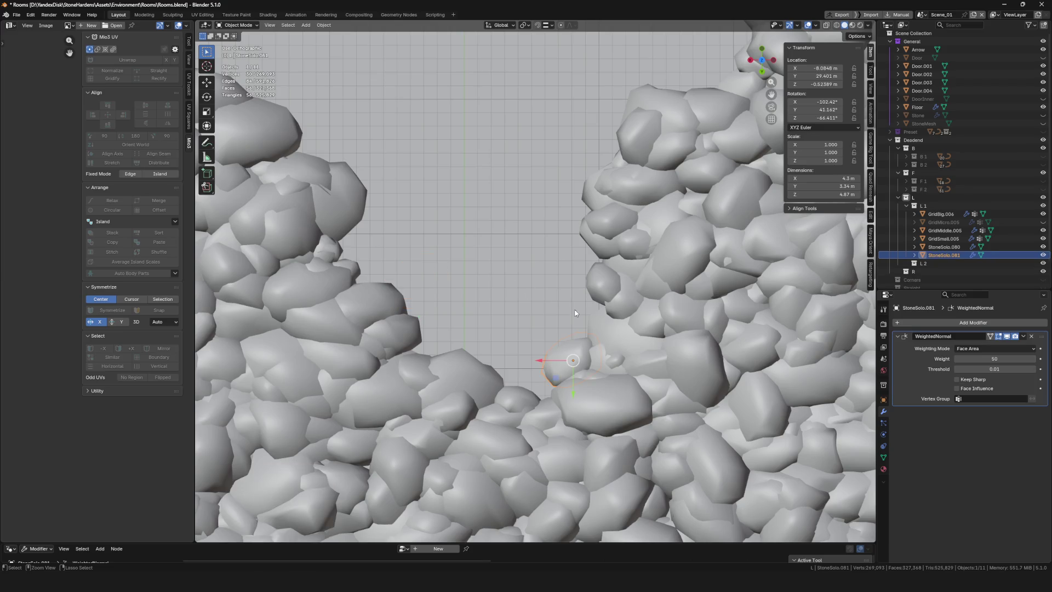
Duplicate the stone, rotate it, scale it to 1.42 and position it
scroll(564, 314, down, 2)
scroll(646, 278, up, 2)
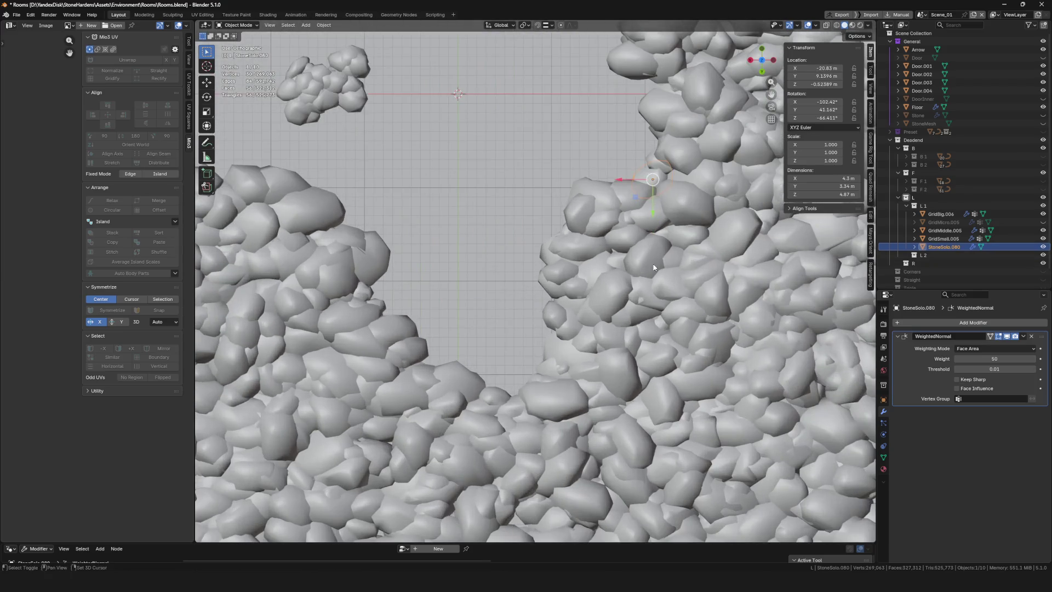
key(shift+d)
click(378, 400)
key(r)
key(s)
key(g)
click(452, 307)
shift+middle_drag(453, 308, 445, 334)
scroll(612, 364, down, 2)
shift+middle_drag(610, 360, 641, 366)
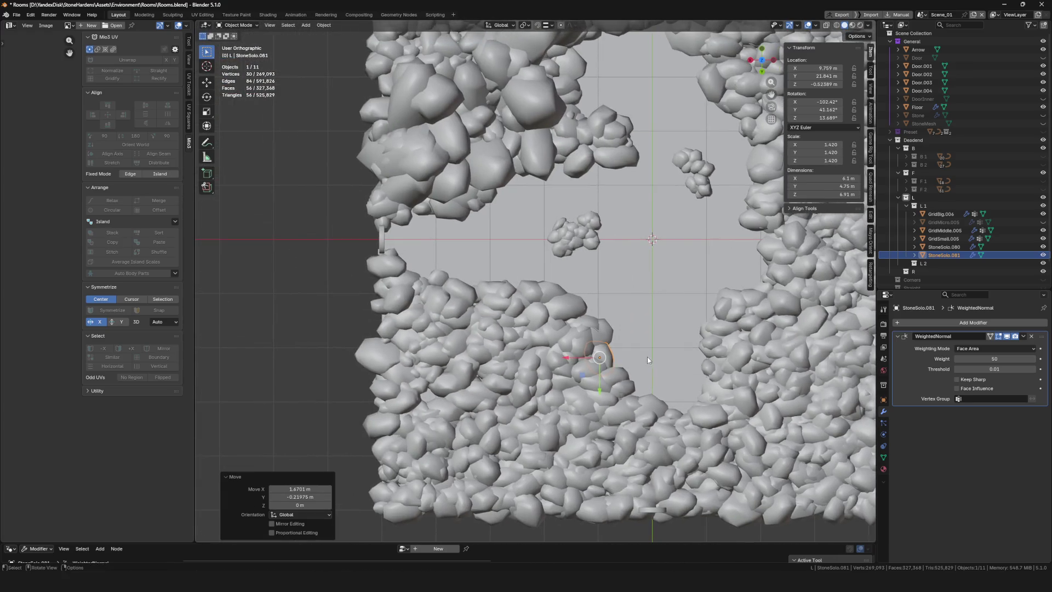
Add two more stone copies on the rock edge, rotating the second
key(shift+d)
scroll(600, 186, up, 3)
click(605, 213)
scroll(606, 215, down, 2)
shift+middle_drag(463, 240, 433, 274)
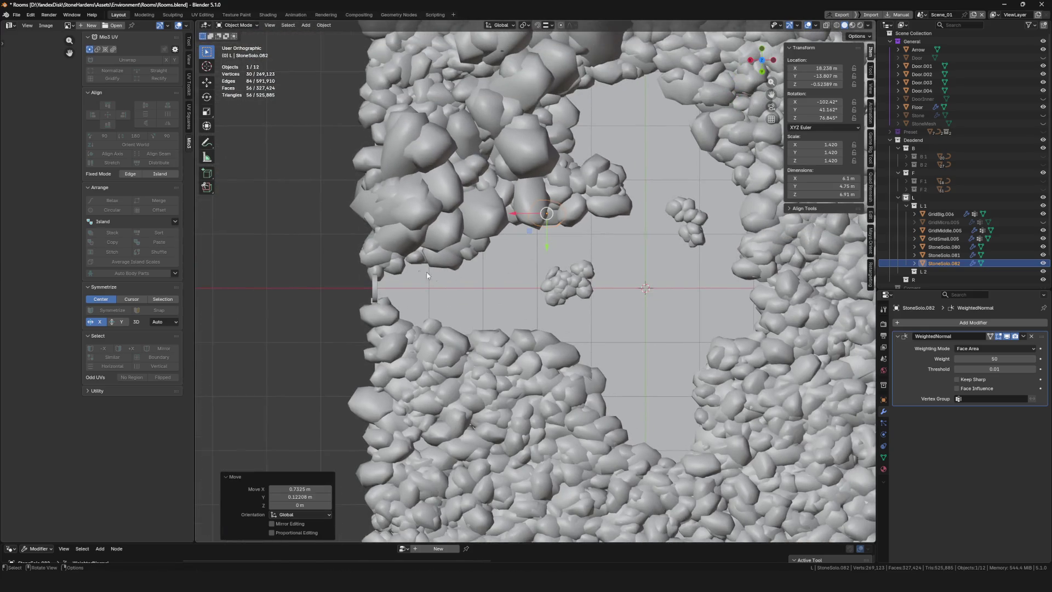
key(shift+d)
click(361, 257)
scroll(361, 258, up, 6)
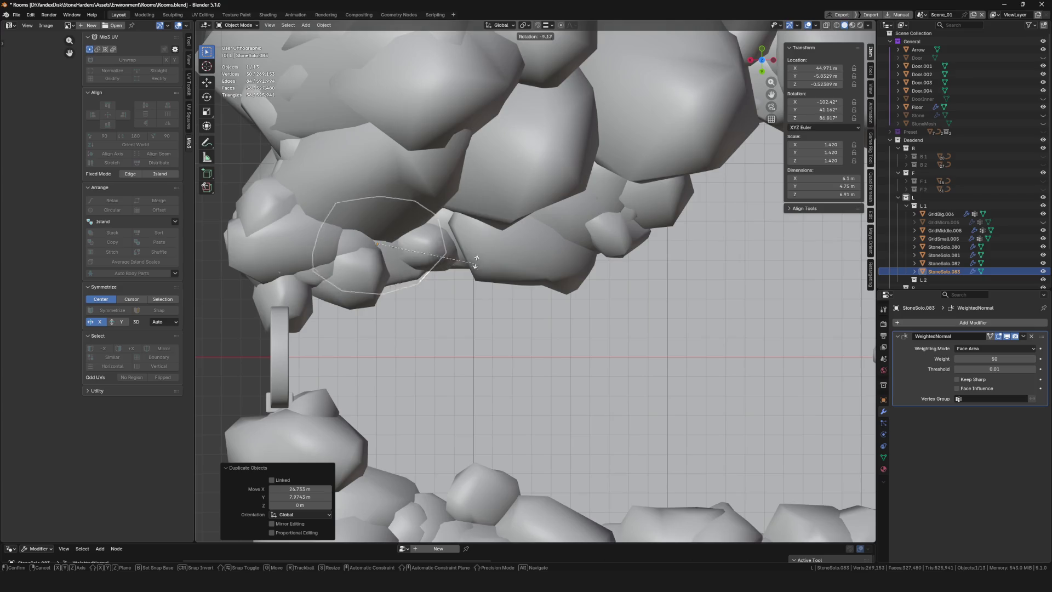
key(r)
click(482, 252)
Add another stone copy, rotated and moved into place on the rim
key(shift+d)
scroll(482, 252, down, 5)
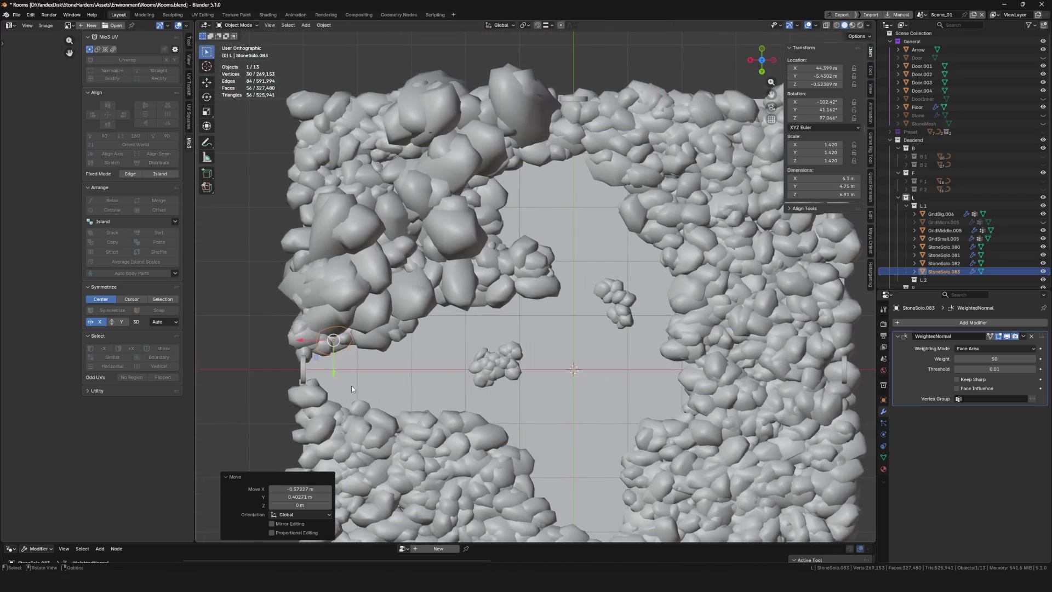
click(562, 260)
key(r)
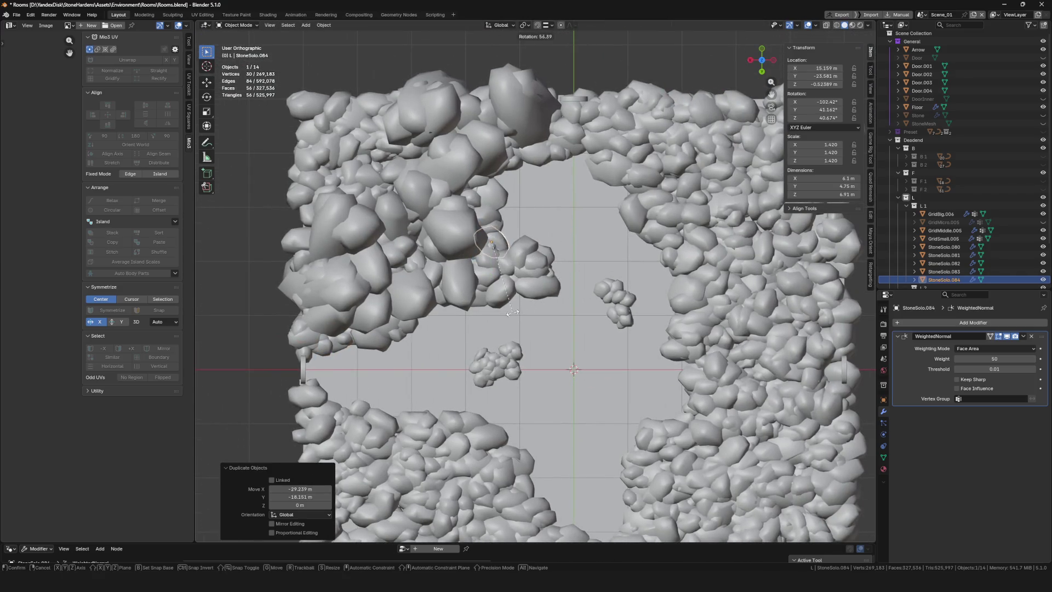
click(520, 311)
key(g)
click(522, 314)
Place one final stone copy and zoom out to view the whole room
scroll(557, 207, up, 3)
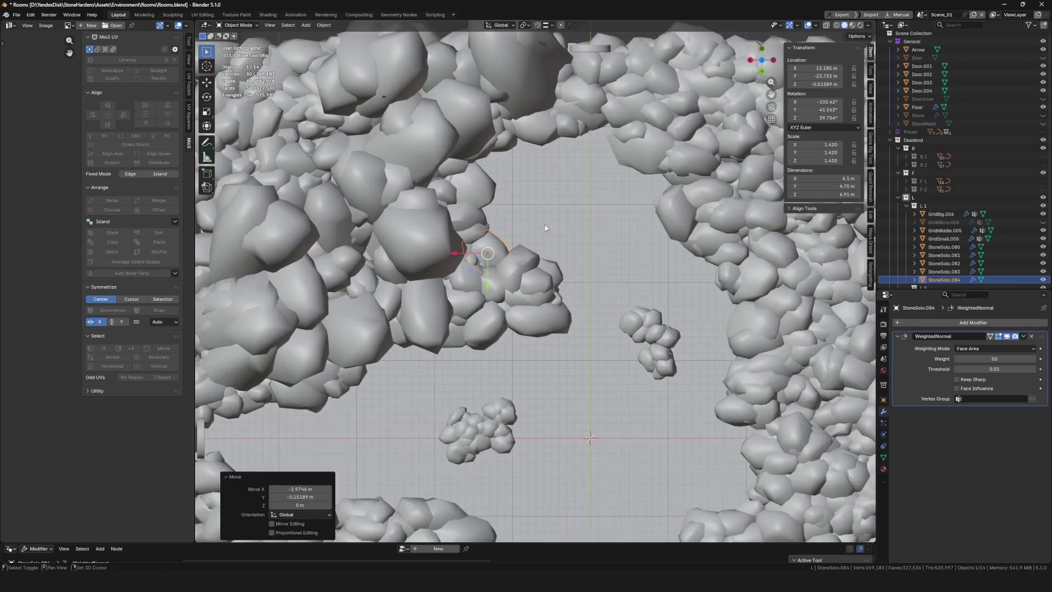
key(shift+d)
click(568, 167)
mouse_move(545, 177)
ctrl+middle_down()
mouse_move(548, 230)
mouse_move(593, 222)
mouse_move(493, 284)
mouse_move(475, 274)
mouse_move(538, 245)
ctrl+middle_up()
scroll(423, 276, down, 3)
scroll(423, 276, up, 4)
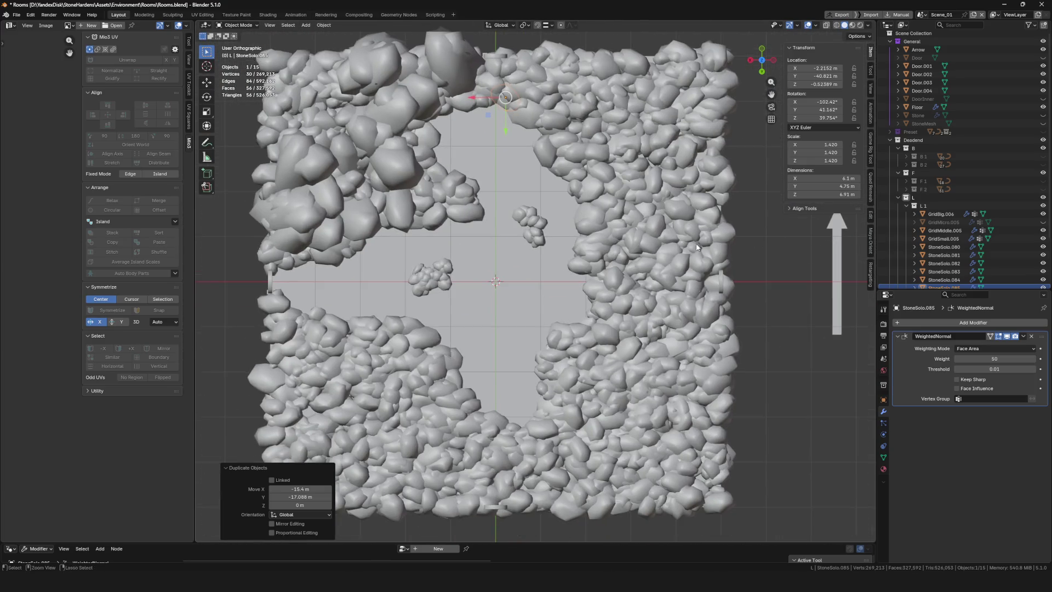
Save Rooms.blend and hide GridMicro.005 in the viewport
key(ctrl+s)
scroll(962, 225, down, 3)
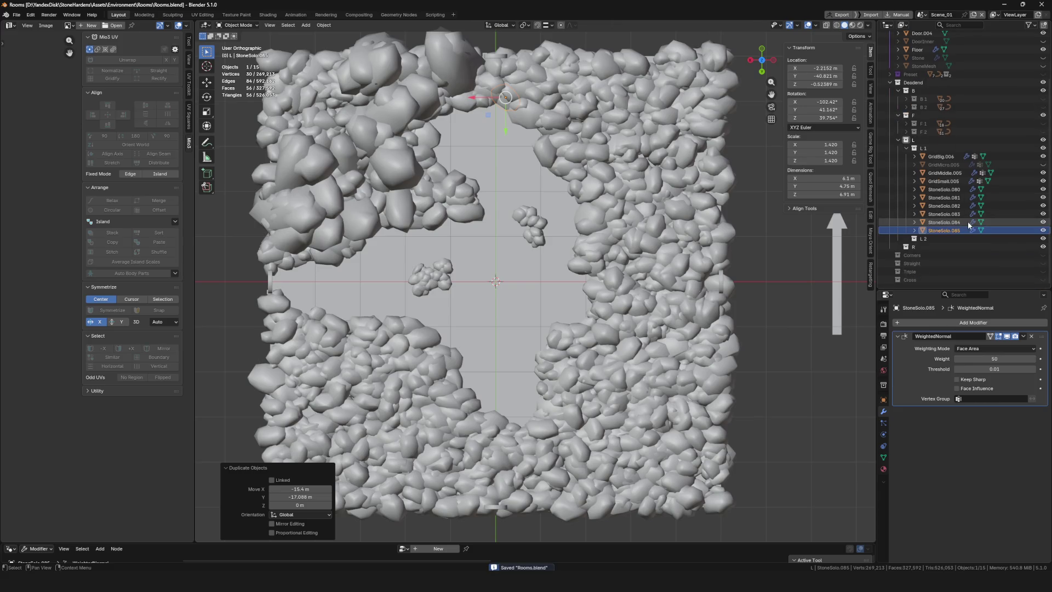
click(945, 166)
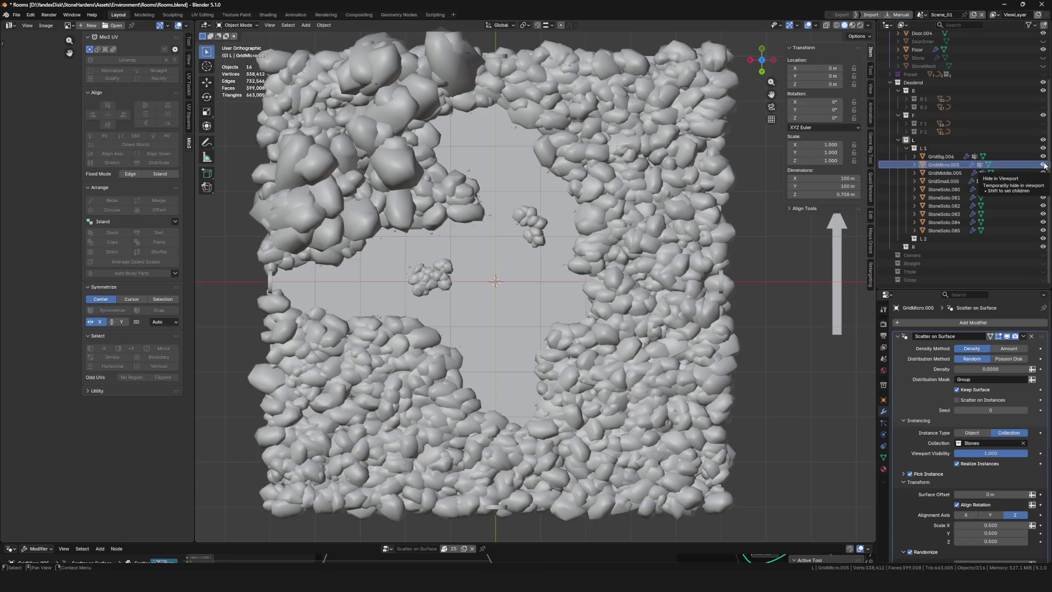
click(1043, 164)
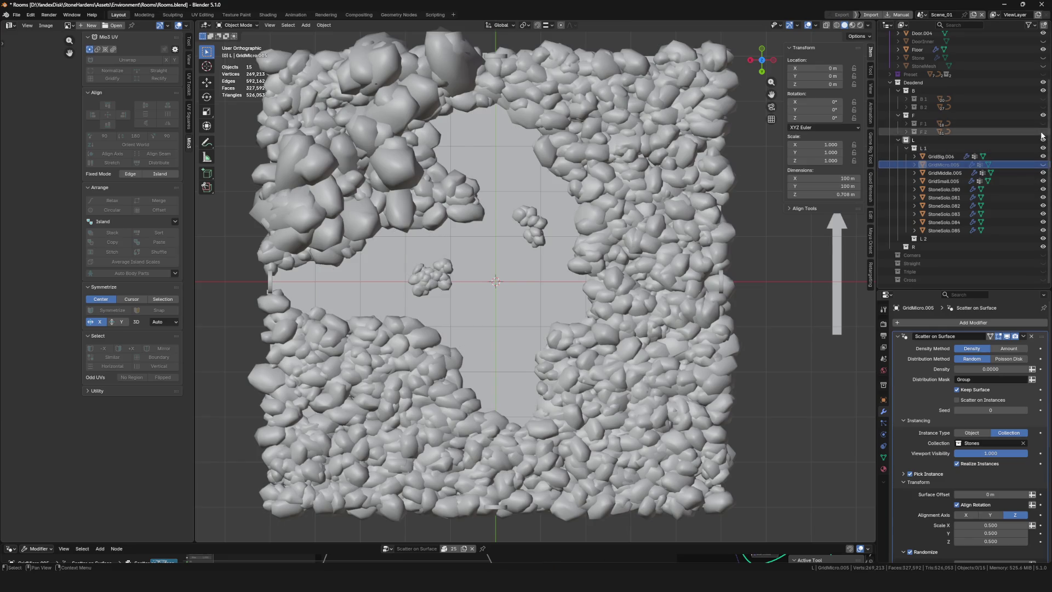
Duplicate Cavern_D_F_02_Collider in place and move the copy into collection L 1
click(905, 131)
click(953, 140)
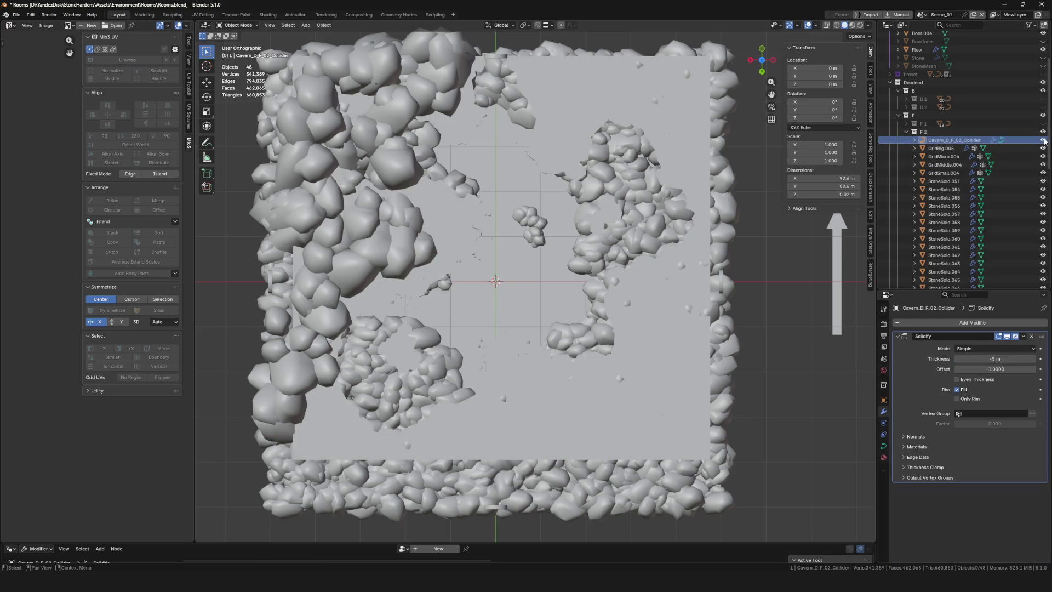
key(shift+d)
key(Escape)
drag(960, 149, 949, 204)
scroll(956, 187, down, 6)
click(945, 207)
Isolate Cavern_D_F_02_Collider.001 in Local View, disable its viewport Solidify, and set Shape to 3D
scroll(957, 162, up, 5)
click(905, 141)
click(958, 165)
key(KP_Divide)
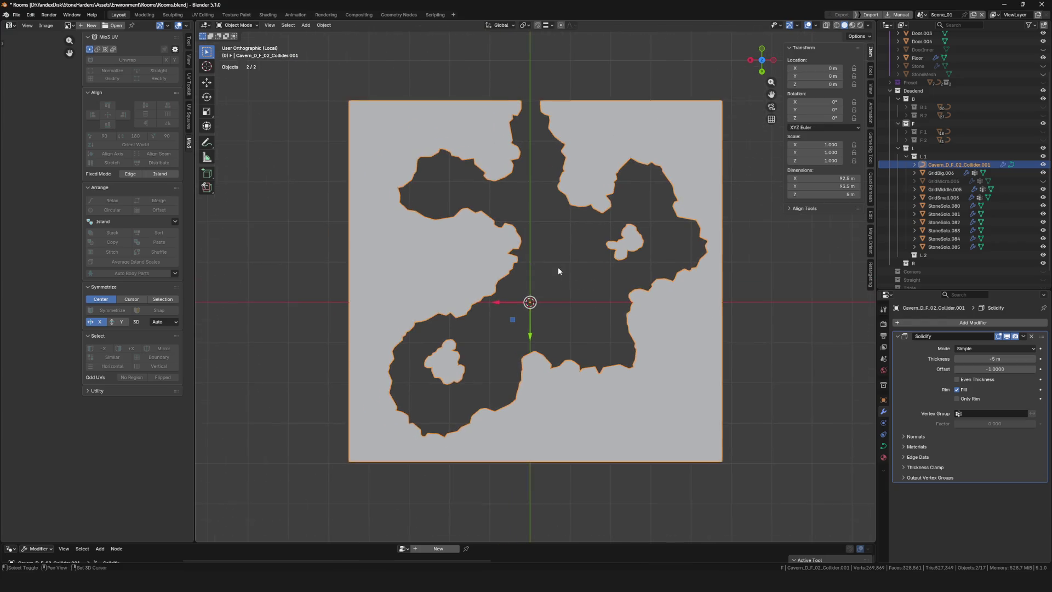
click(1008, 337)
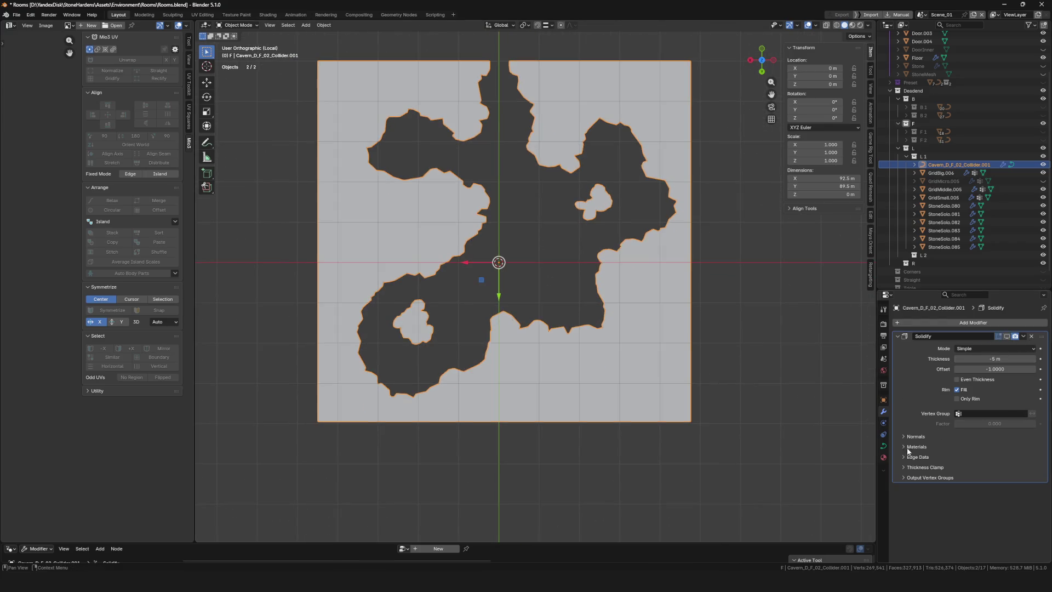
click(883, 446)
click(1005, 351)
key(Tab)
Delete the curve's two small inner loops
scroll(522, 198, up, 3)
key(ctrl+l)
key(x)
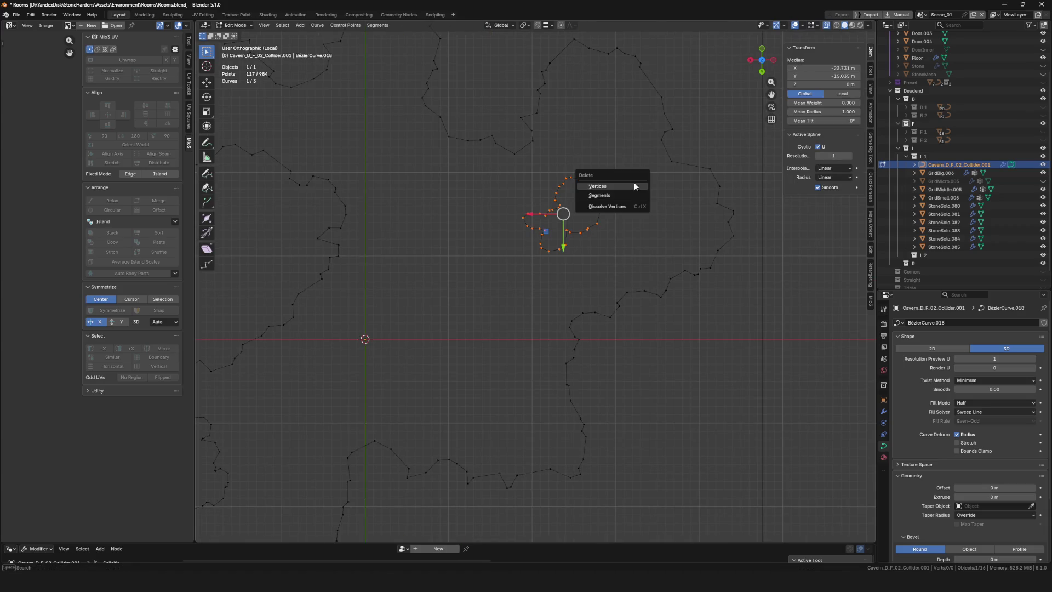
click(635, 186)
middle_drag(622, 187, 402, 325)
shift+middle_drag(270, 235, 425, 228)
drag(380, 235, 543, 366)
key(x)
click(537, 269)
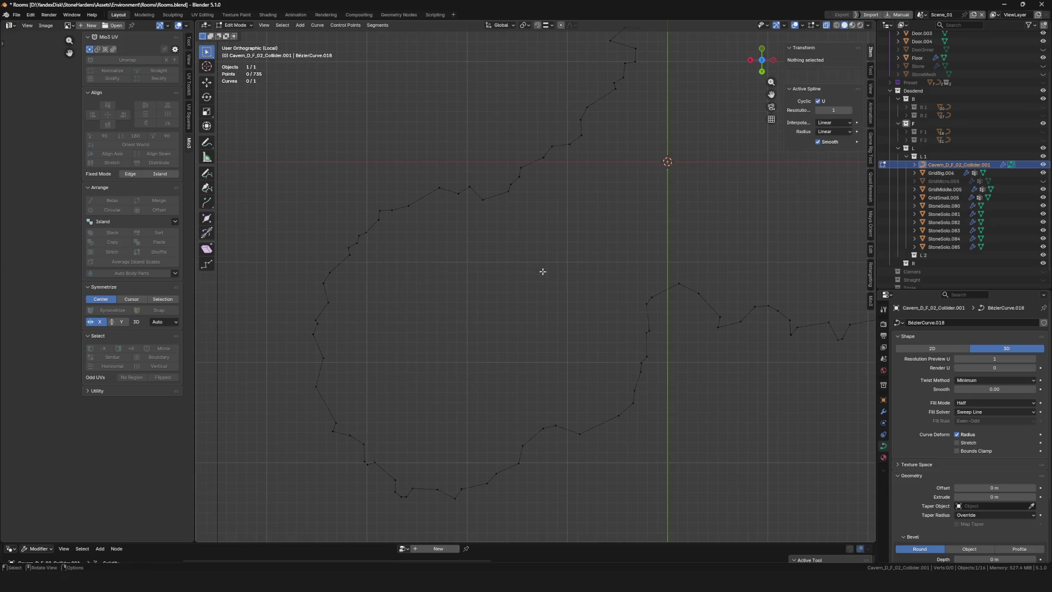
Frame the whole curve and reposition the view, switching between Object and Edit Mode
click(956, 581)
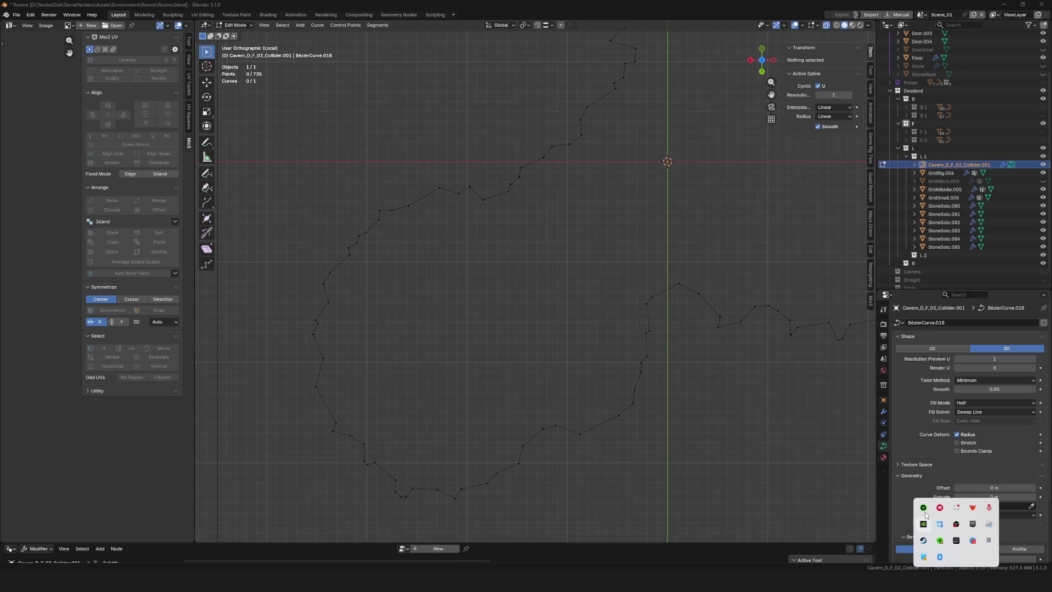
right_click(955, 509)
key(Home)
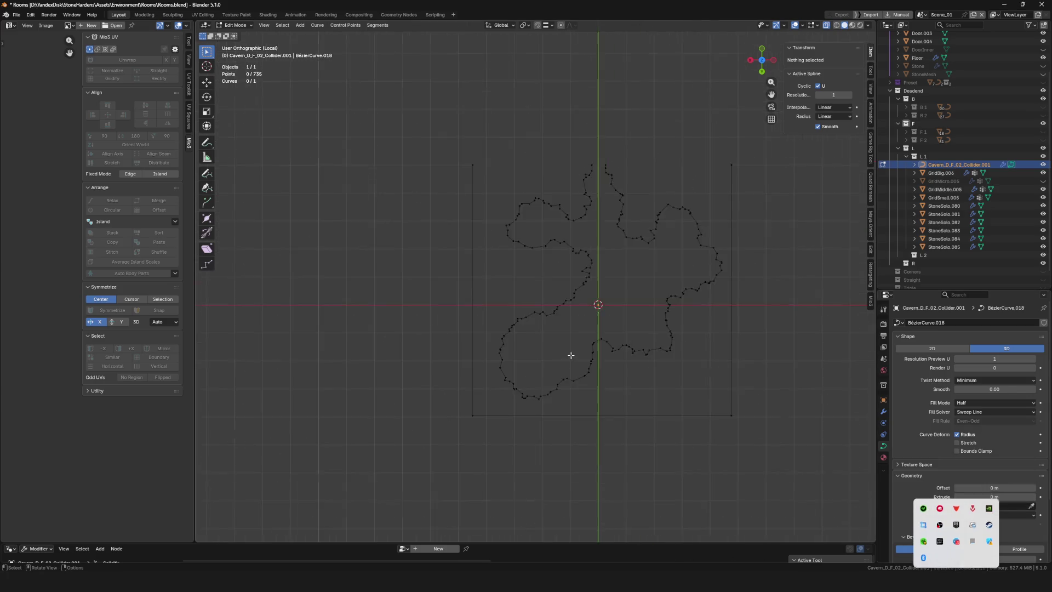
key(Tab)
shift+middle_drag(583, 334, 500, 347)
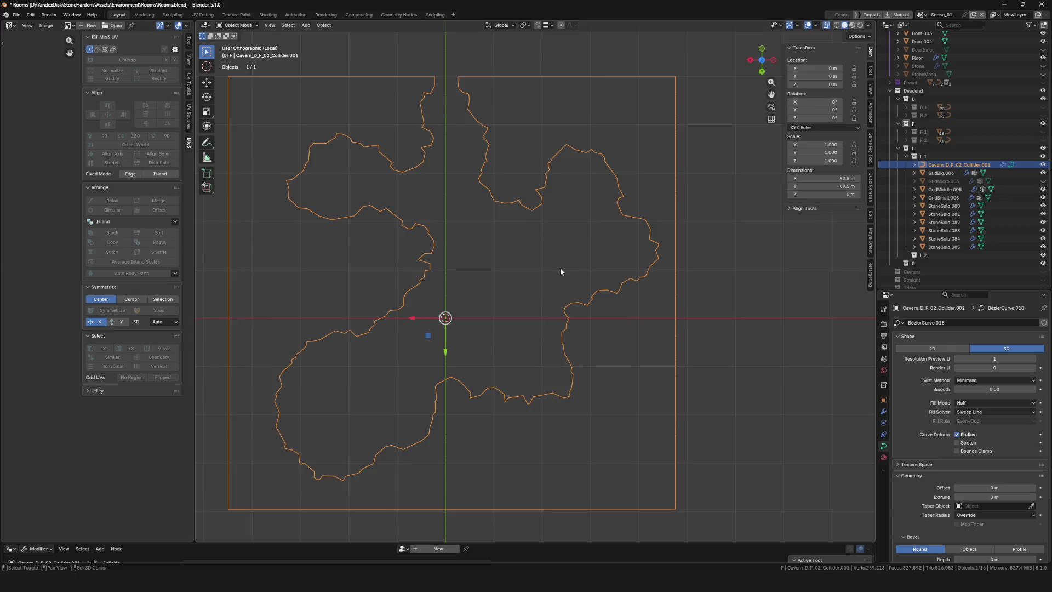
key(Tab)
shift+middle_drag(560, 273, 574, 301)
shift+middle_drag(502, 177, 493, 148)
key(Tab)
shift+middle_drag(409, 172, 529, 198)
key(Tab)
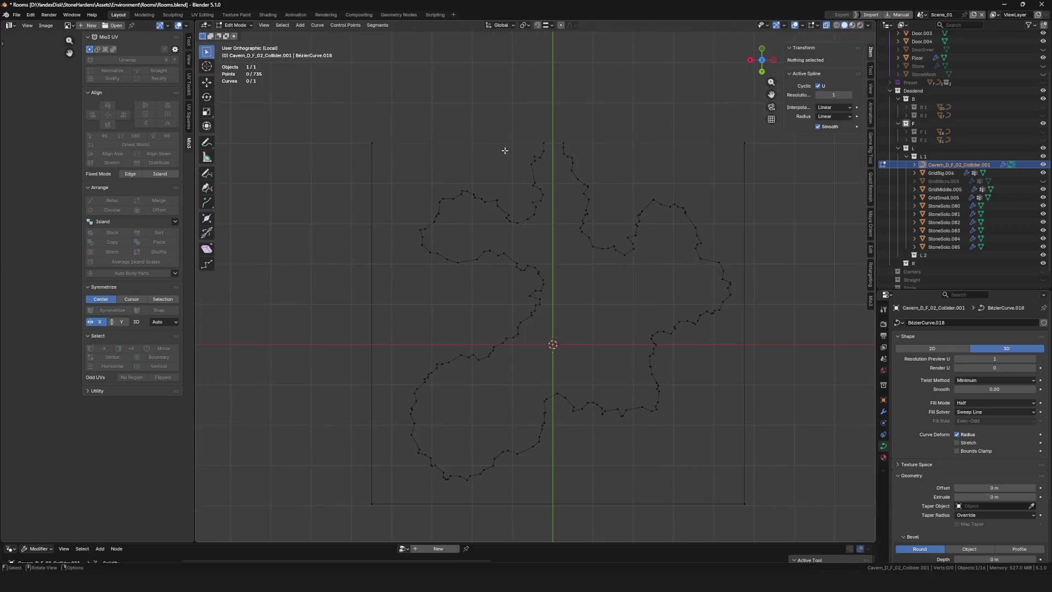
scroll(377, 140, up, 3)
Box-select outline points, restoring the six-point selection after an accidental deselect
drag(324, 127, 425, 164)
shift+drag(608, 116, 671, 159)
mouse_move(670, 160)
middle_down()
mouse_move(622, 155)
mouse_move(728, 95)
mouse_move(690, 143)
mouse_move(585, 232)
middle_up()
click(584, 231)
key(ctrl+z)
key(x)
key(Escape)
Delete all outline points except the chosen six and exit Local View
middle_drag(618, 245, 511, 224)
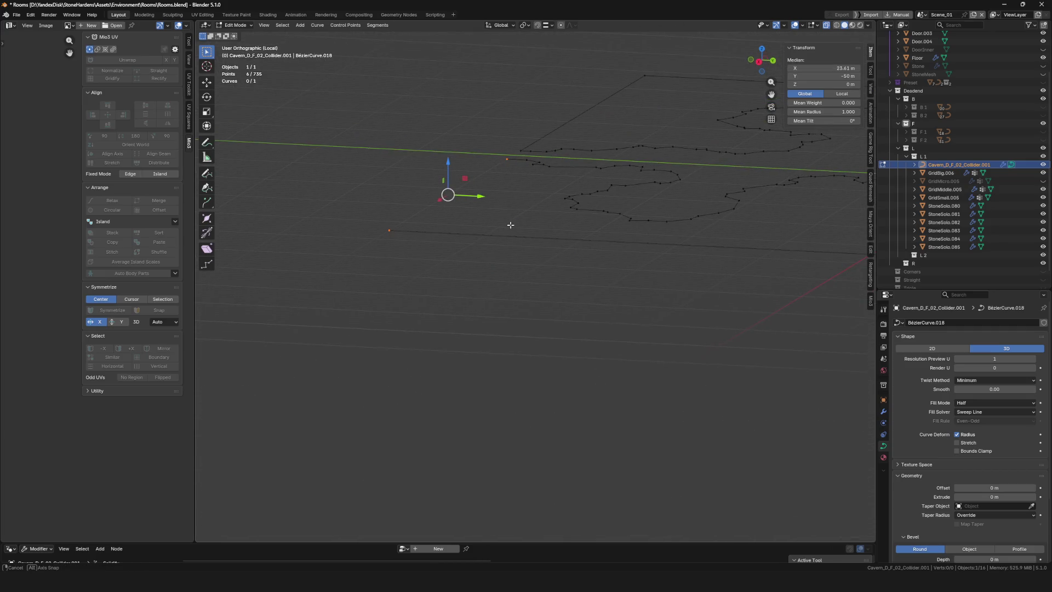
middle_drag(577, 202, 467, 265)
scroll(442, 173, up, 4)
middle_drag(442, 173, 437, 176)
drag(322, 125, 419, 171)
mouse_move(443, 188)
shift+middle_down()
mouse_move(519, 201)
mouse_move(520, 148)
mouse_move(556, 177)
shift+middle_up()
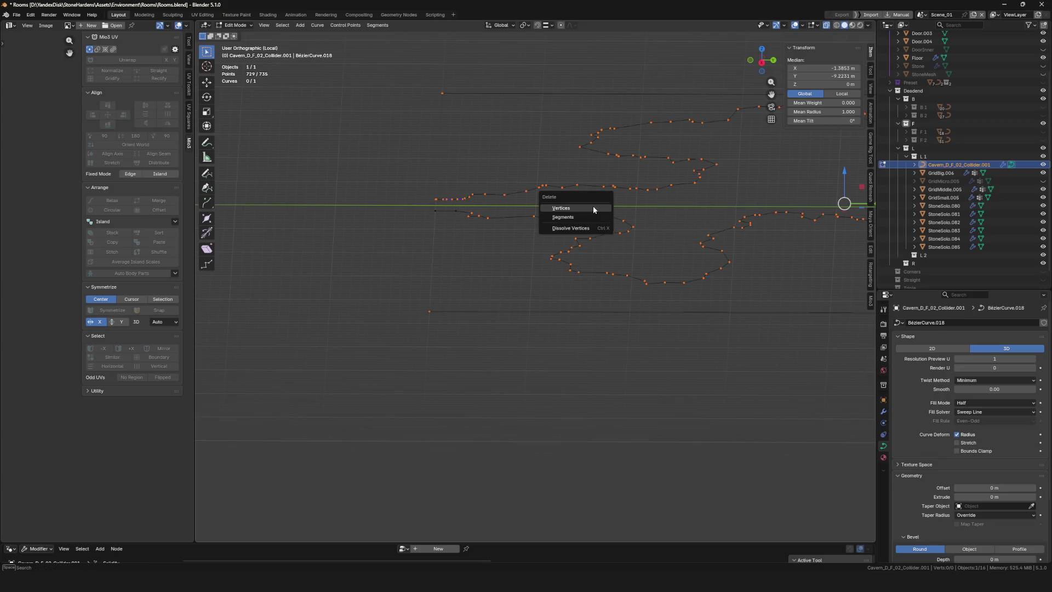
click(593, 208)
key(KP_Divide)
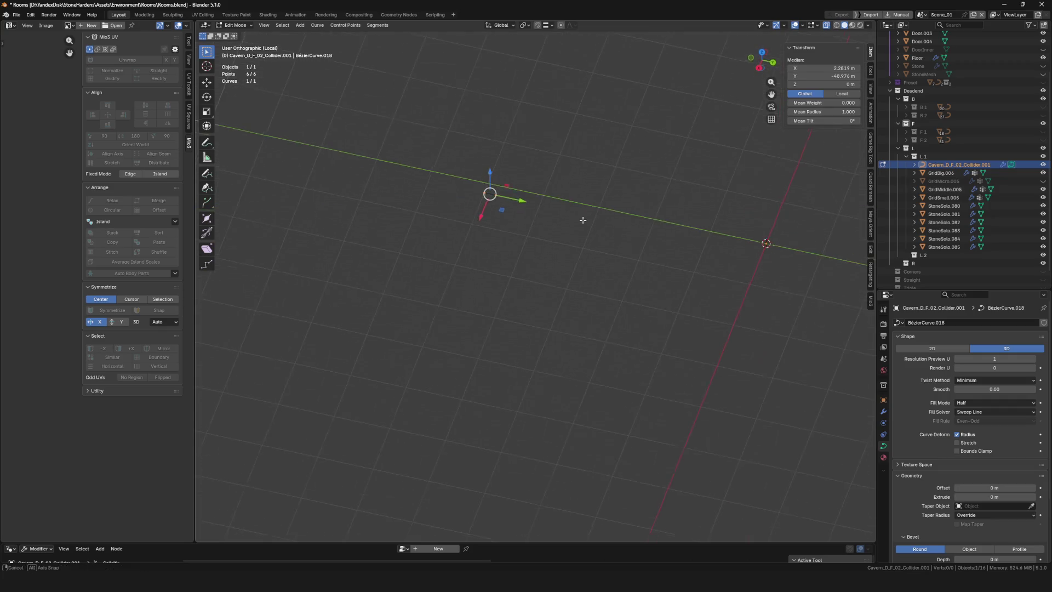
Move the six curve points left to the gap in the clearing's rock wall
key(g)
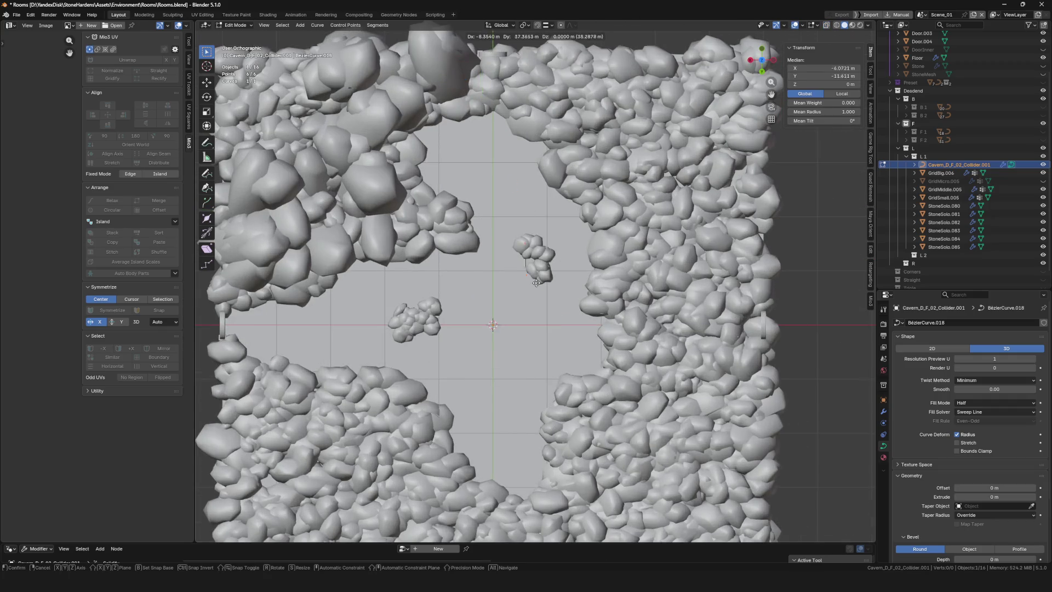
click(552, 341)
shift+middle_drag(517, 483, 525, 374)
key(g)
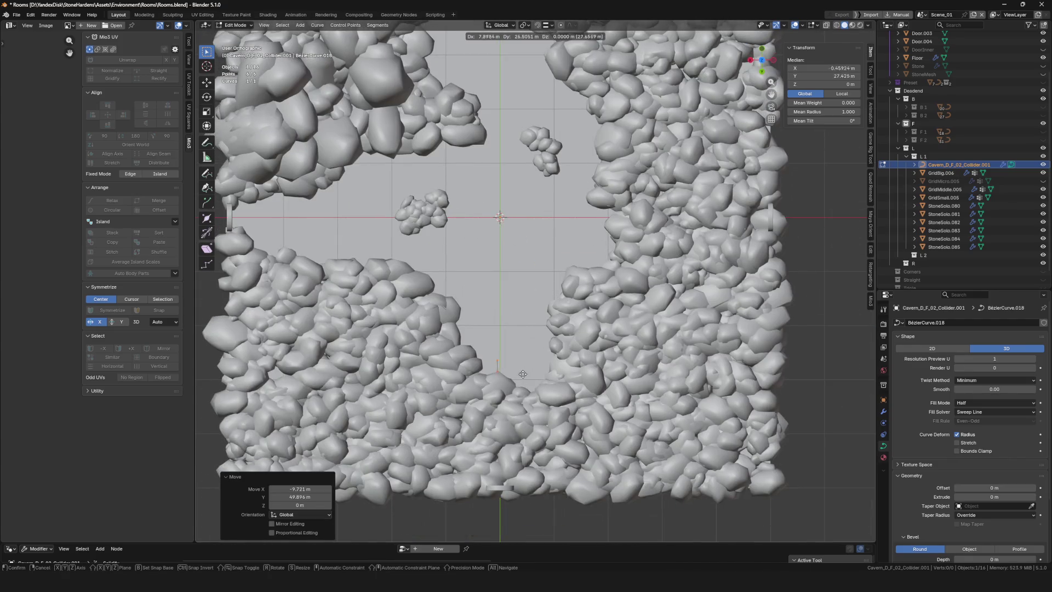
key(shift+x)
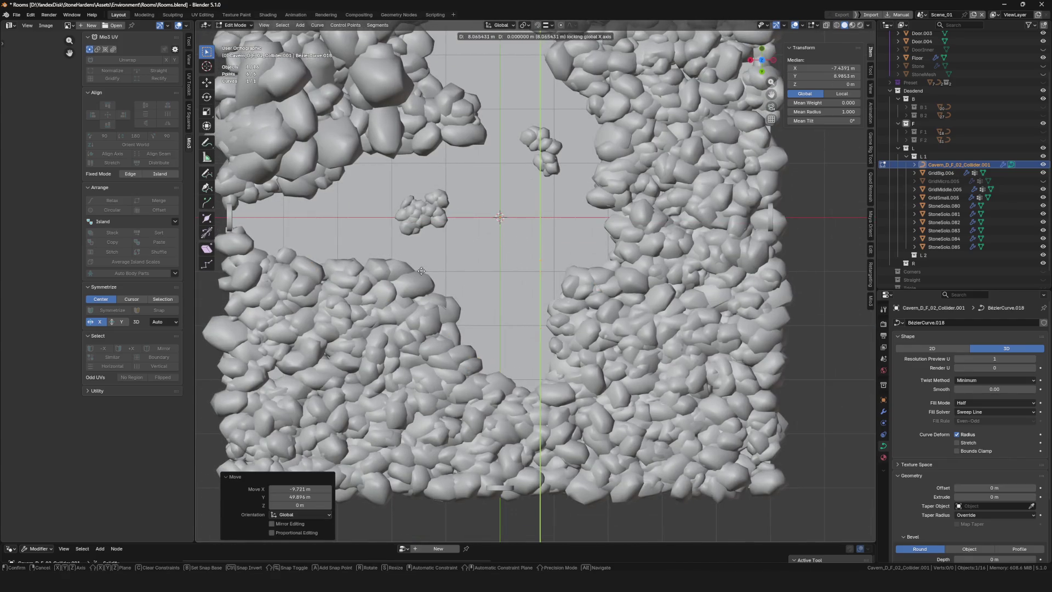
key(Escape)
shift+middle_drag(561, 250, 722, 273)
key(g)
click(437, 274)
Turn on snapping and switch to a top-down view of the curve piece
click(537, 25)
mouse_move(534, 66)
middle_down()
mouse_move(515, 154)
mouse_move(478, 223)
middle_up()
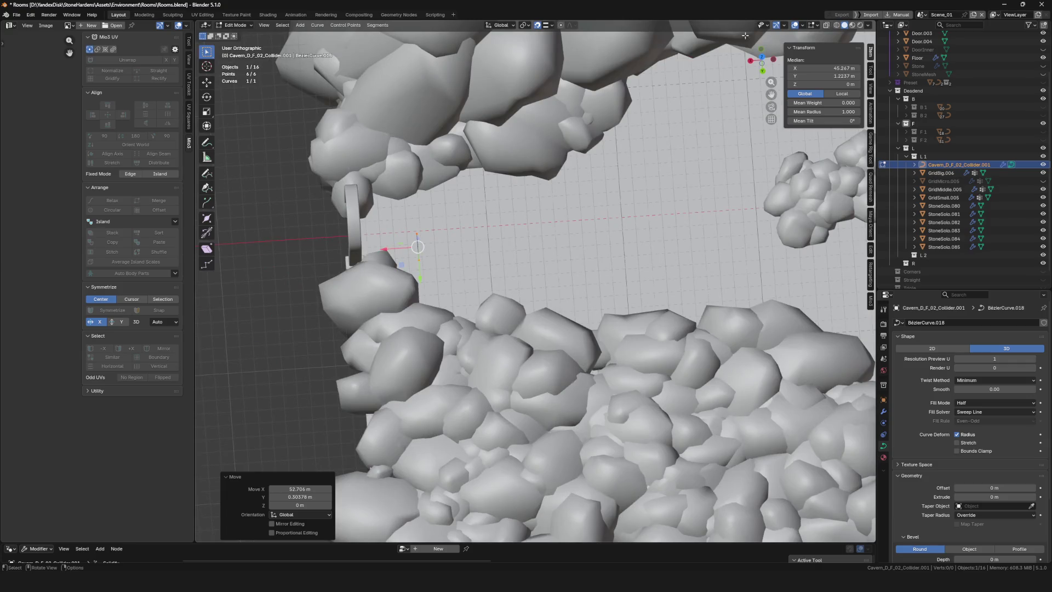
click(762, 57)
scroll(348, 272, down, 5)
scroll(493, 266, up, 3)
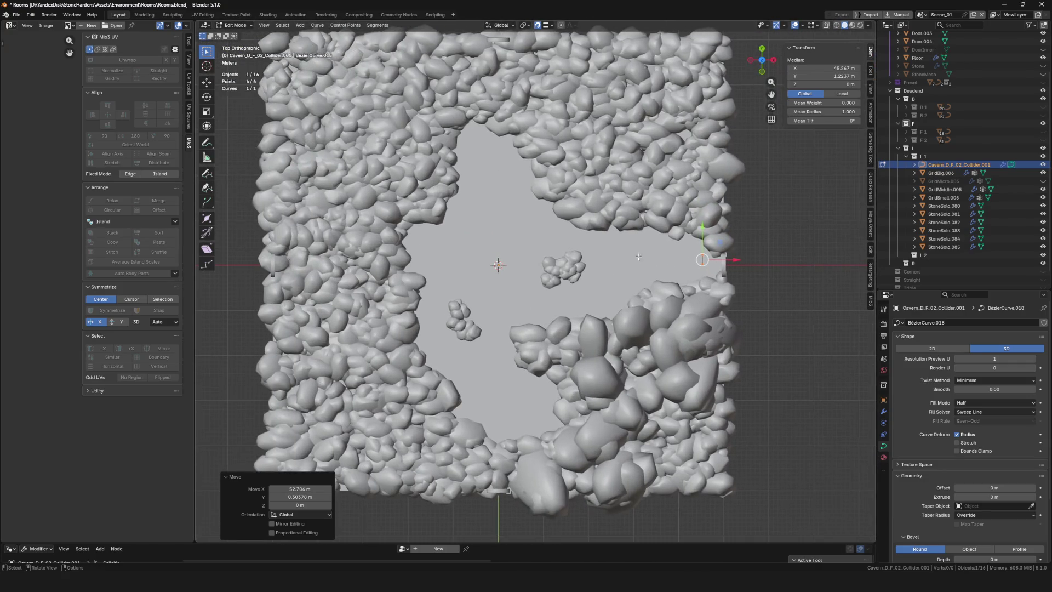
mouse_move(640, 252)
middle_down()
mouse_move(778, 249)
mouse_move(641, 252)
middle_up()
scroll(372, 329, up, 5)
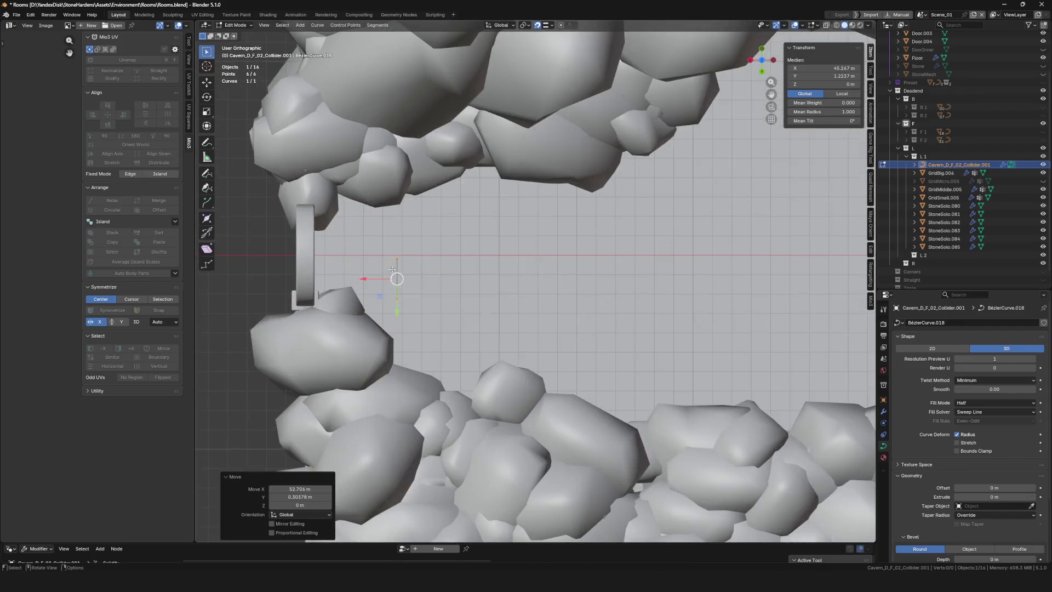
middle_drag(373, 329, 421, 265)
Nudge the curve points and rotate them about 92°
key(g)
click(421, 264)
key(r)
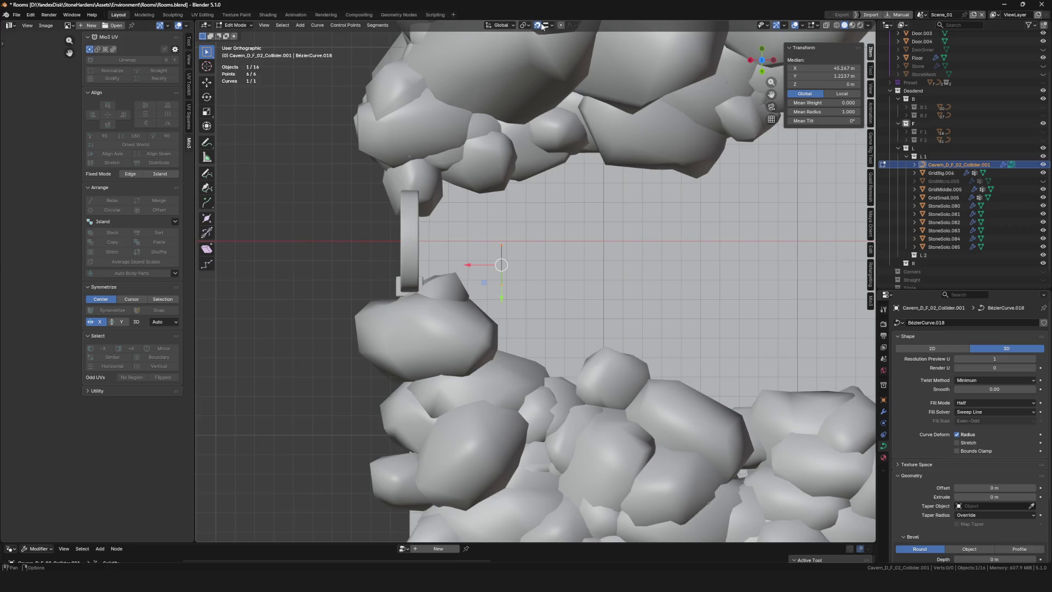
click(489, 357)
key(g)
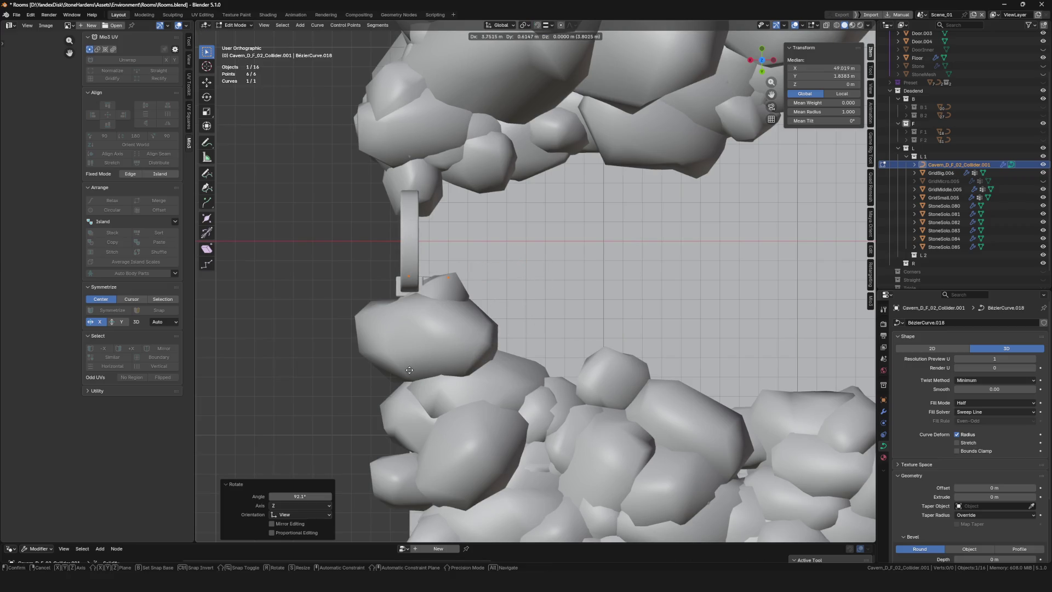
scroll(409, 370, up, 5)
Reposition the collider curve's end control point closer to the rock pile's edge
key(Escape)
click(458, 251)
key(g)
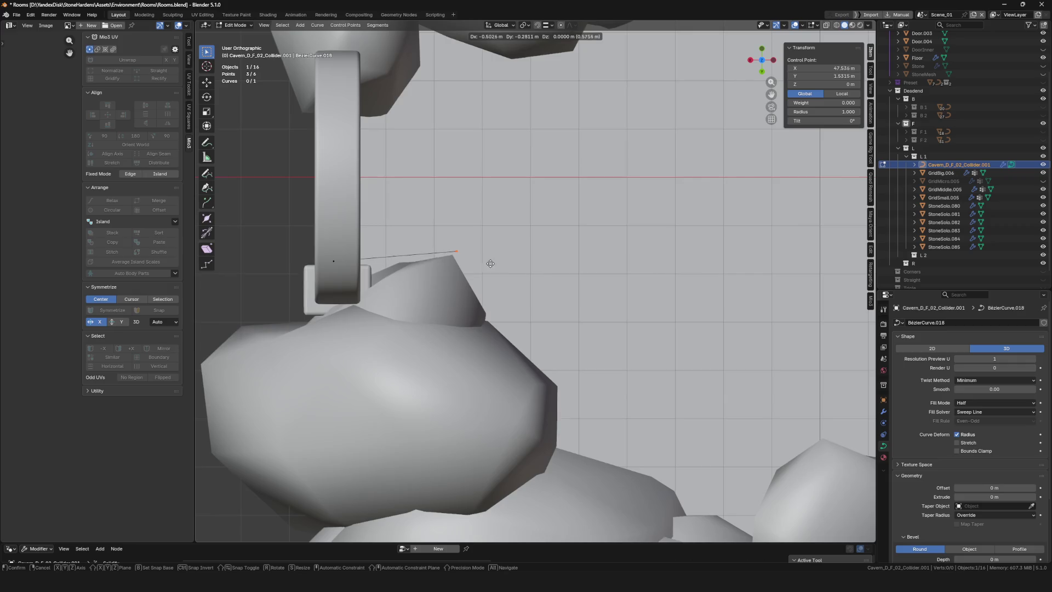
click(491, 264)
Extrude five new curve points along the first stretch of the rock outline
key(e)
click(491, 283)
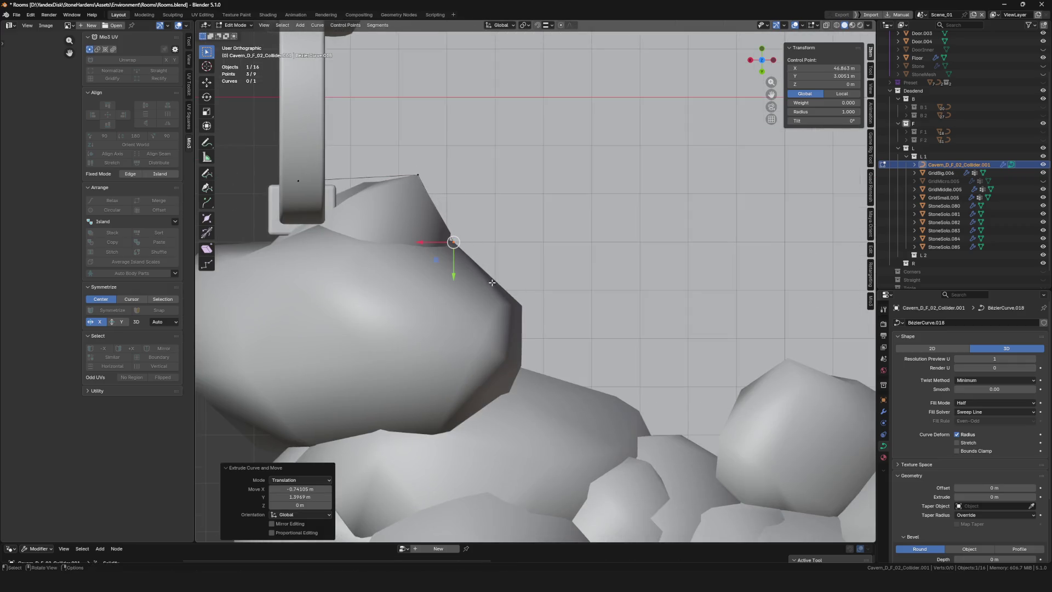
key(e)
click(547, 269)
key(e)
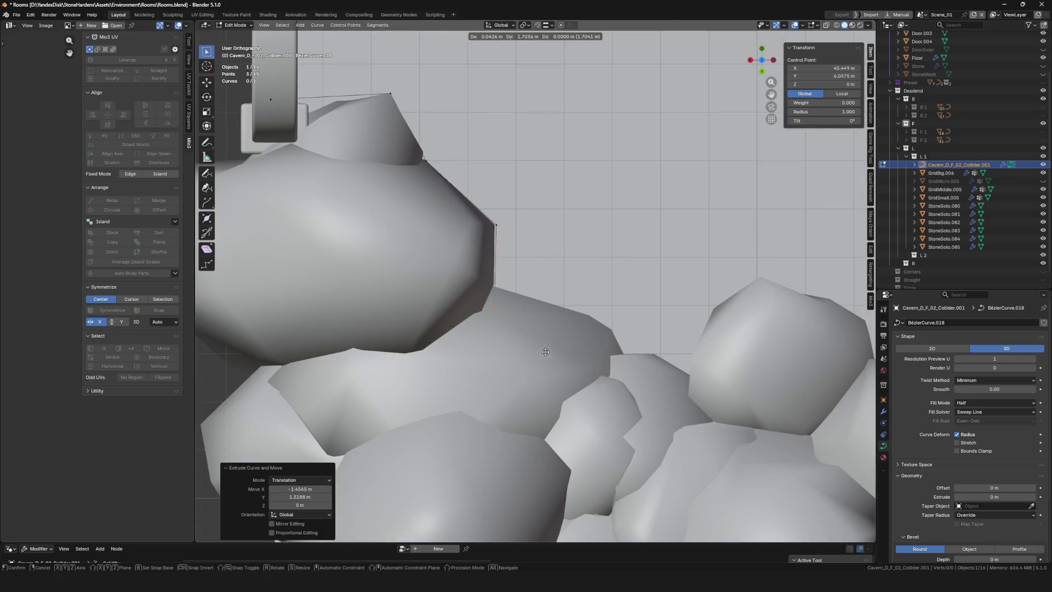
click(548, 330)
key(e)
click(679, 403)
key(e)
click(776, 354)
mouse_move(777, 353)
shift+middle_down()
mouse_move(566, 297)
mouse_move(525, 268)
shift+middle_up()
Continue the curve with five more points around the boulder outline and rock corners
key(e)
click(528, 196)
key(e)
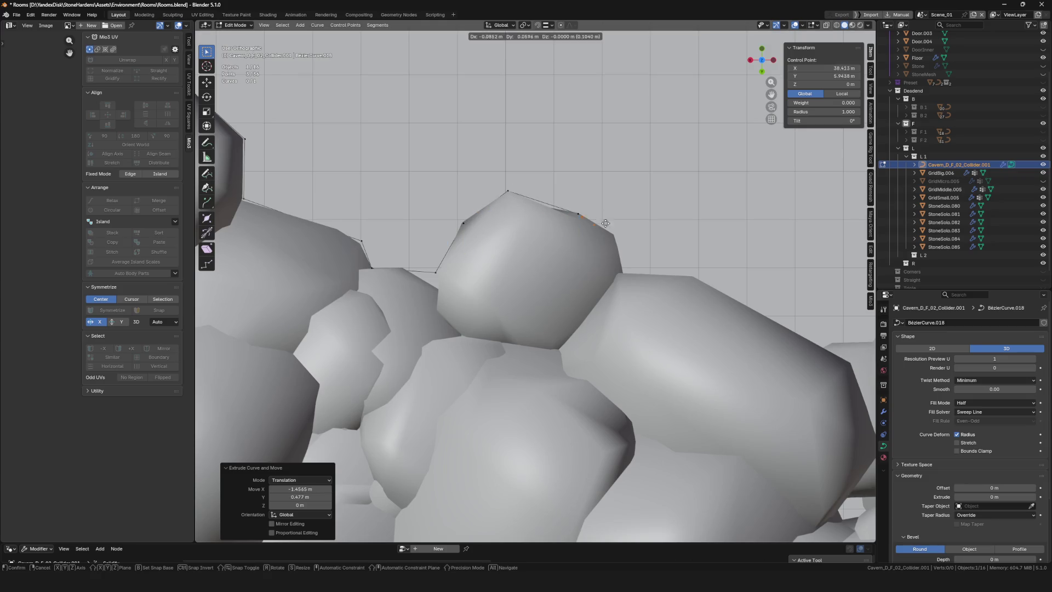
click(630, 236)
key(e)
click(641, 276)
shift+middle_drag(641, 276, 429, 216)
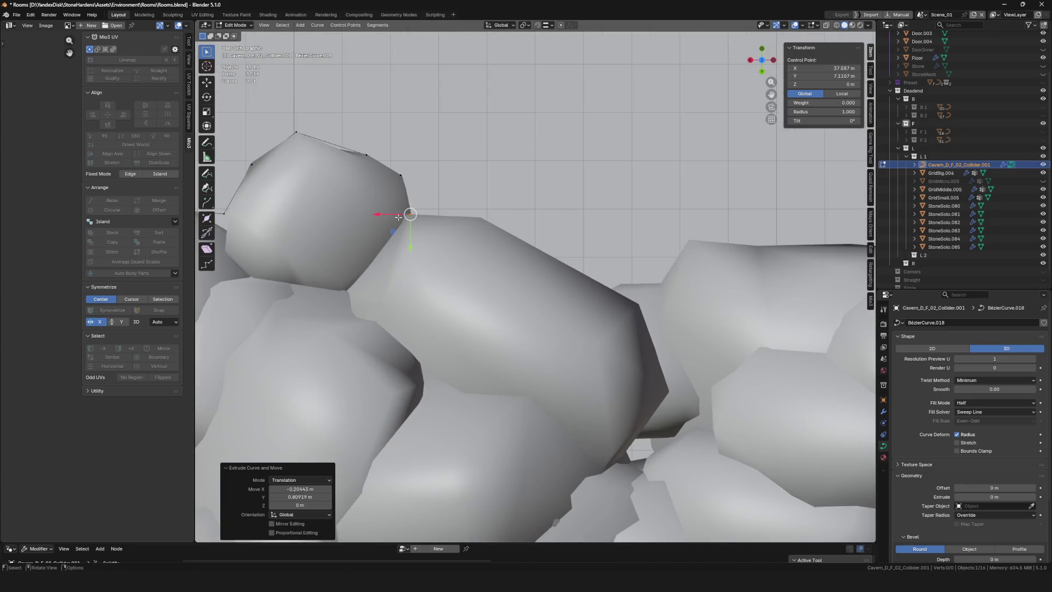
key(e)
click(562, 241)
key(e)
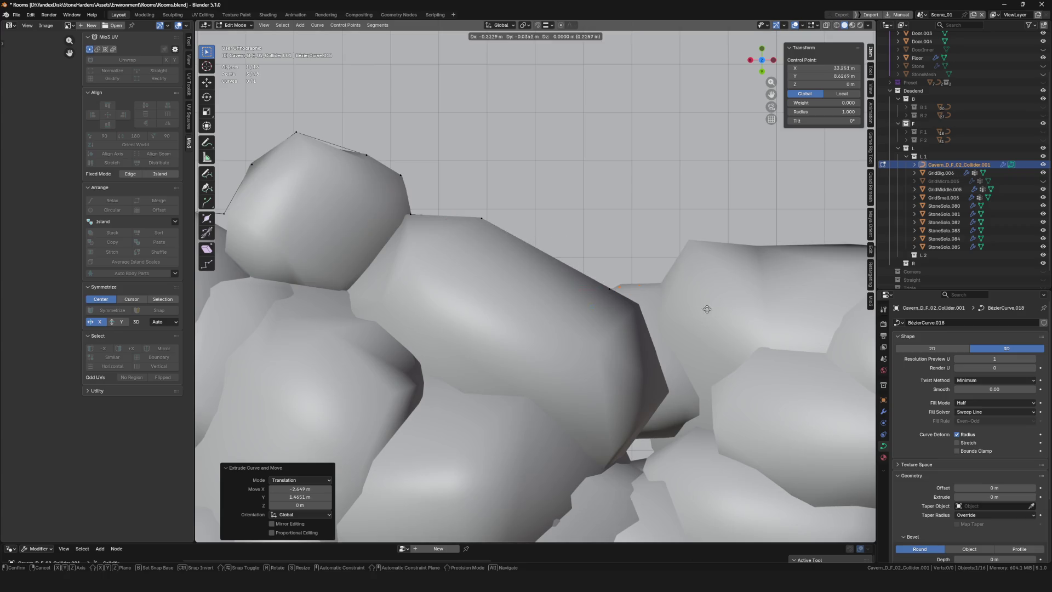
click(777, 263)
Add four points tracing the tops of the rocks up to the rock peak
key(e)
shift+middle_drag(685, 240, 380, 169)
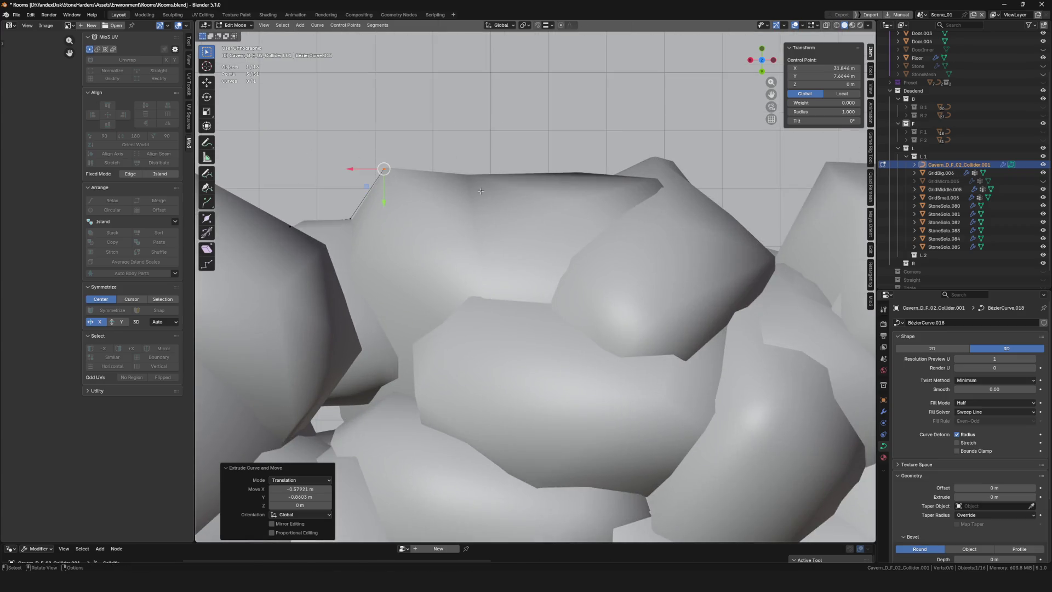
click(567, 196)
key(e)
click(684, 195)
key(e)
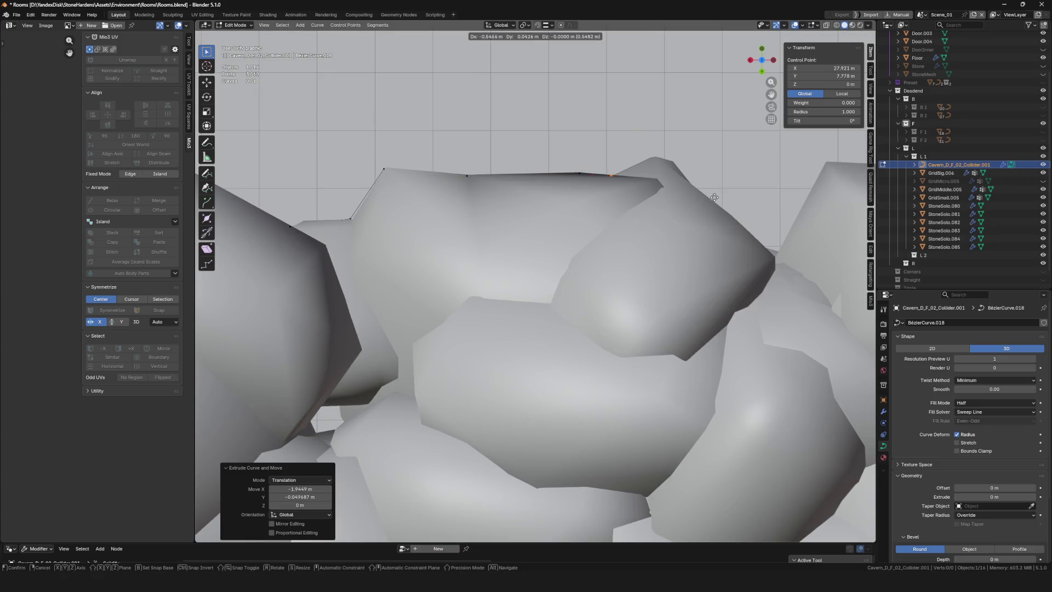
shift+middle_drag(767, 176, 575, 146)
click(575, 147)
key(e)
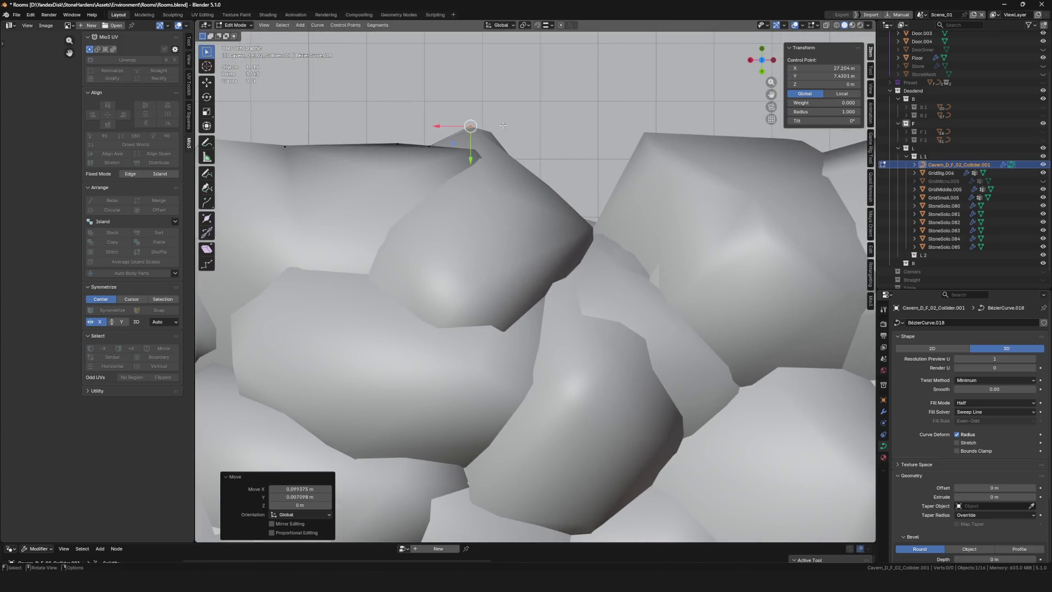
click(526, 134)
Extend the curve with three points through the gap between rocks
key(e)
click(617, 219)
key(e)
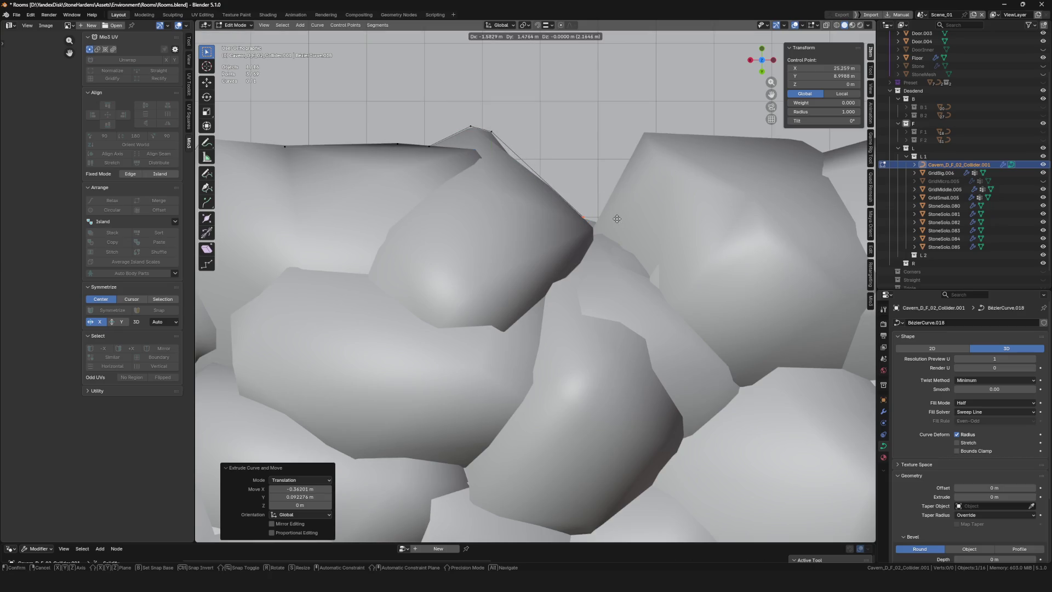
click(628, 224)
key(e)
click(679, 131)
shift+middle_drag(679, 130, 375, 171)
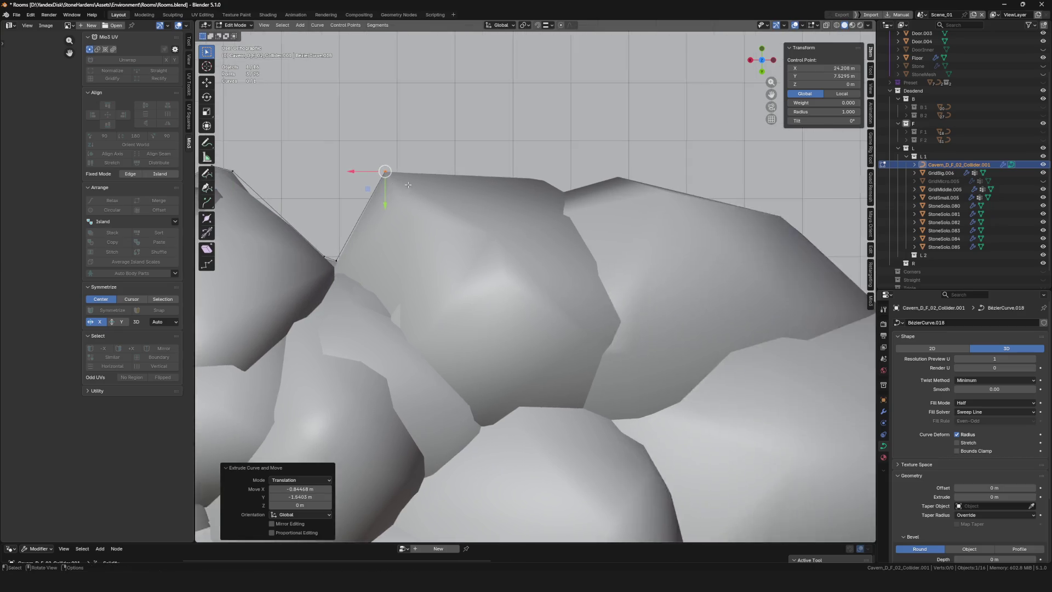
Place four more curve points along the next rock edges and corners
scroll(376, 172, up, 1)
key(e)
click(564, 175)
key(e)
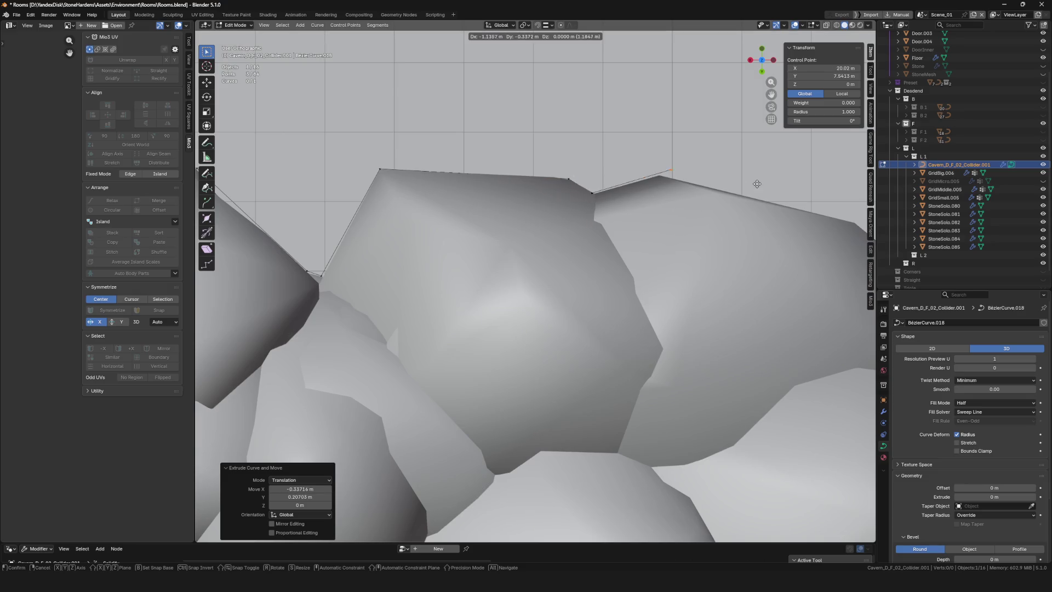
click(757, 183)
shift+middle_drag(757, 184, 532, 149)
key(e)
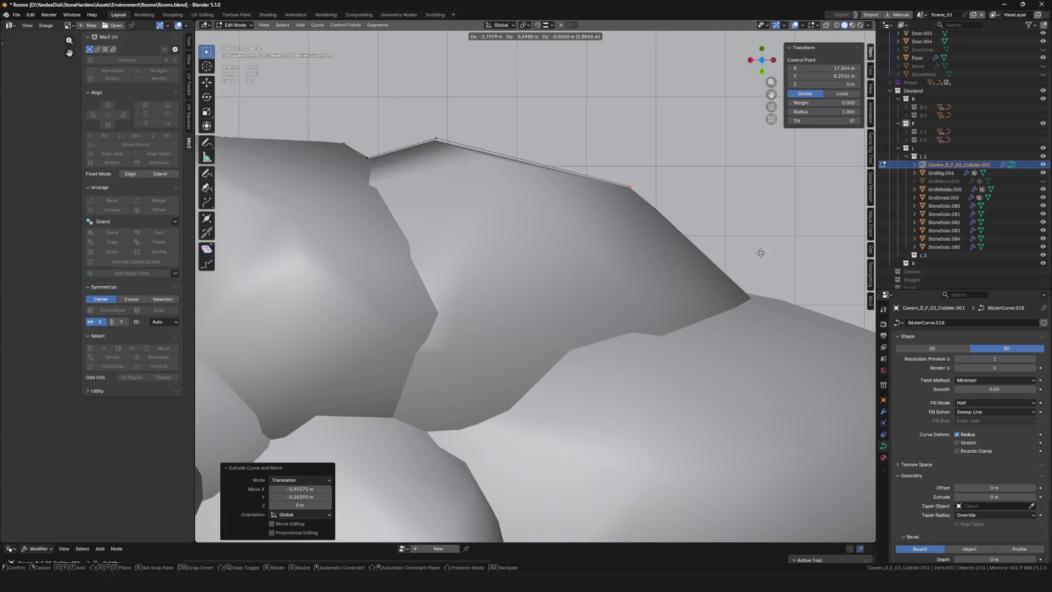
click(760, 253)
shift+middle_drag(759, 252, 576, 189)
key(e)
click(630, 298)
shift+middle_drag(630, 298, 428, 166)
Trace four curve points around the boulder's edge to where it meets the rocks
key(e)
click(702, 257)
shift+middle_drag(701, 257, 536, 191)
key(e)
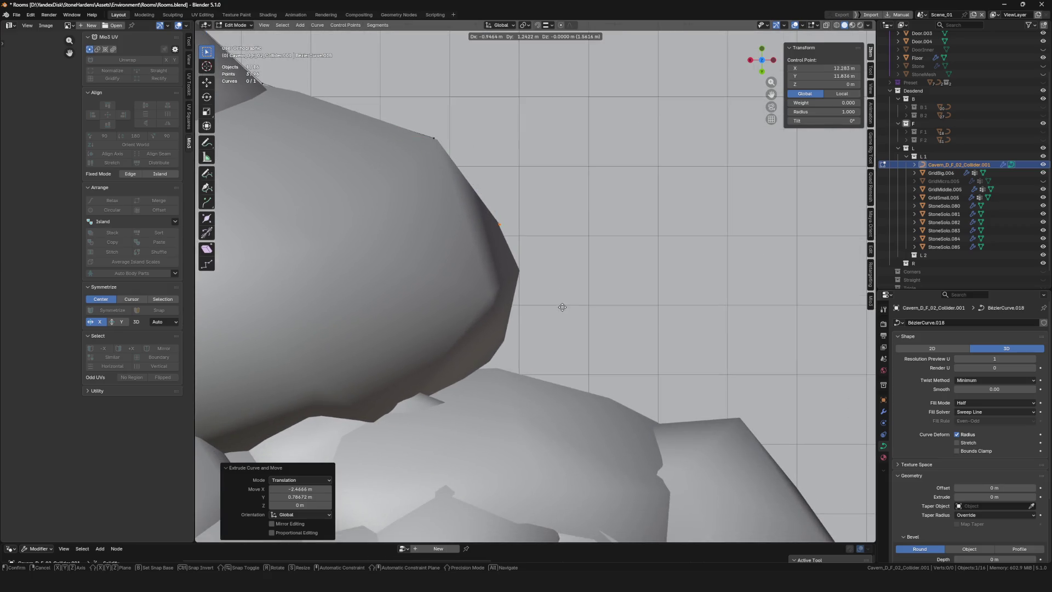
click(582, 359)
scroll(575, 365, down, 3)
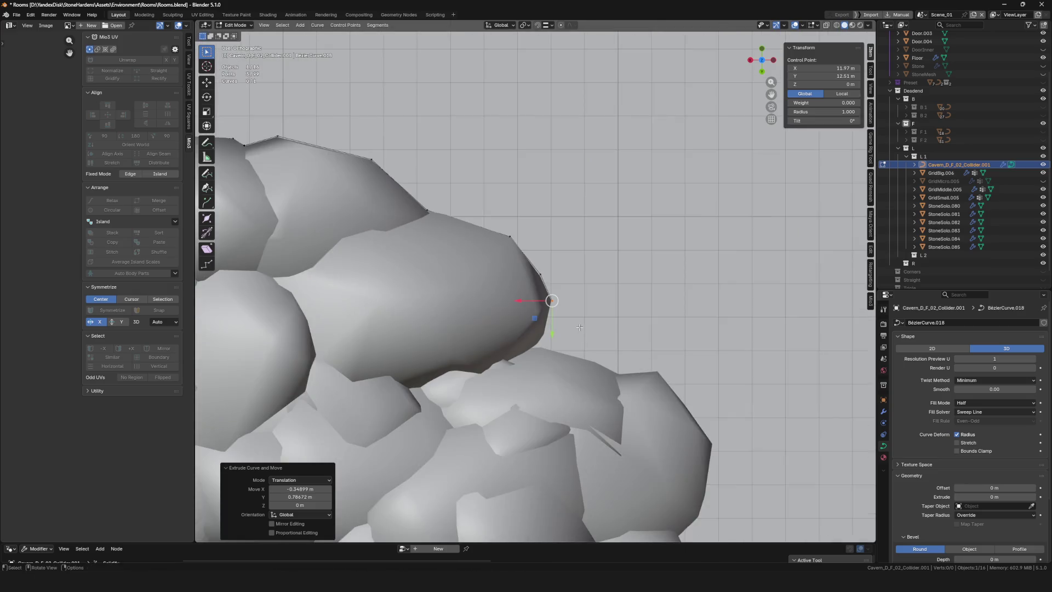
scroll(572, 370, up, 3)
key(e)
click(556, 414)
key(e)
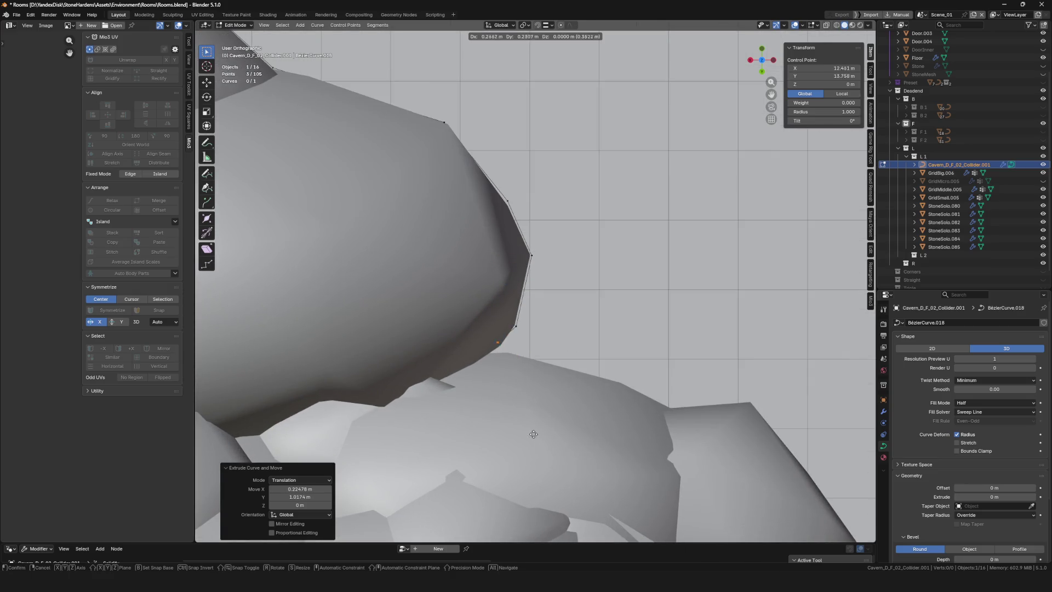
click(685, 466)
Add two final points along the rock outline to the next corner
shift+middle_drag(684, 466, 636, 386)
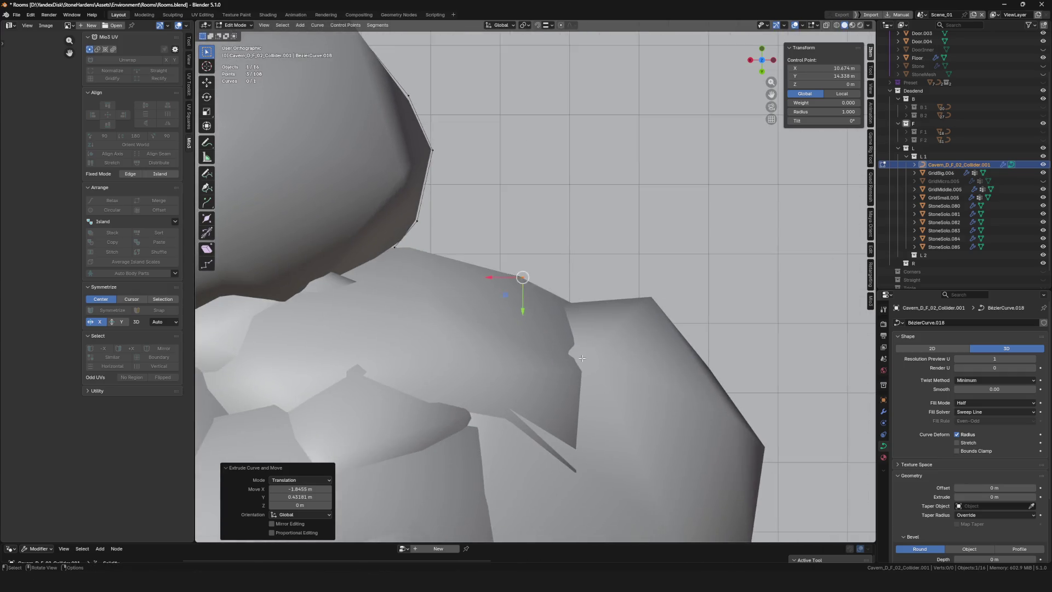
key(e)
click(720, 375)
shift+middle_drag(721, 376, 575, 268)
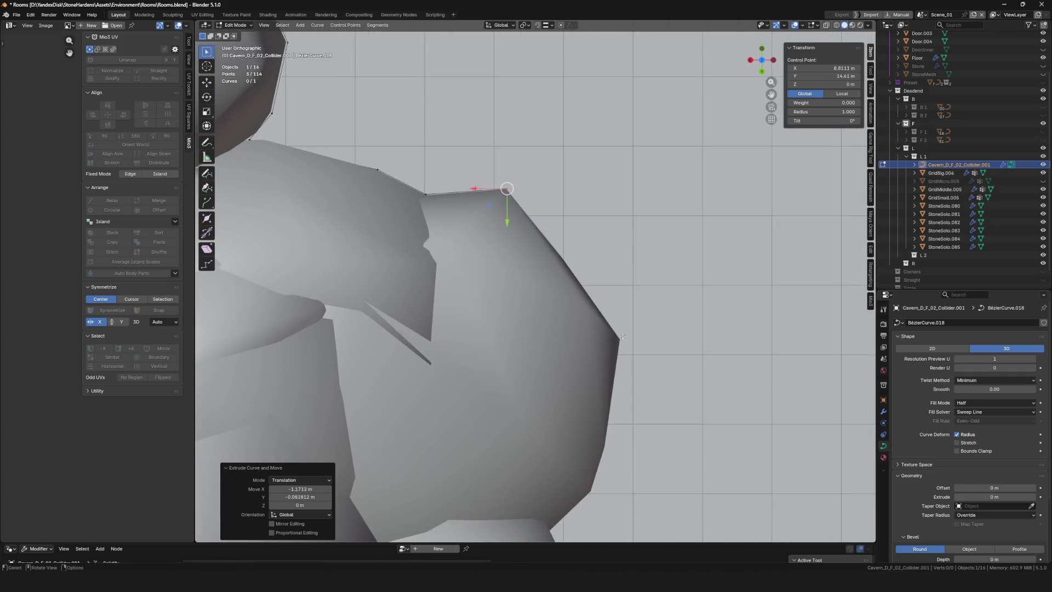
key(e)
click(733, 484)
mouse_move(733, 484)
shift+middle_down()
mouse_move(551, 254)
mouse_move(585, 402)
shift+middle_up()
Extend the collider curve with five points along the first rock sides and corner
key(e)
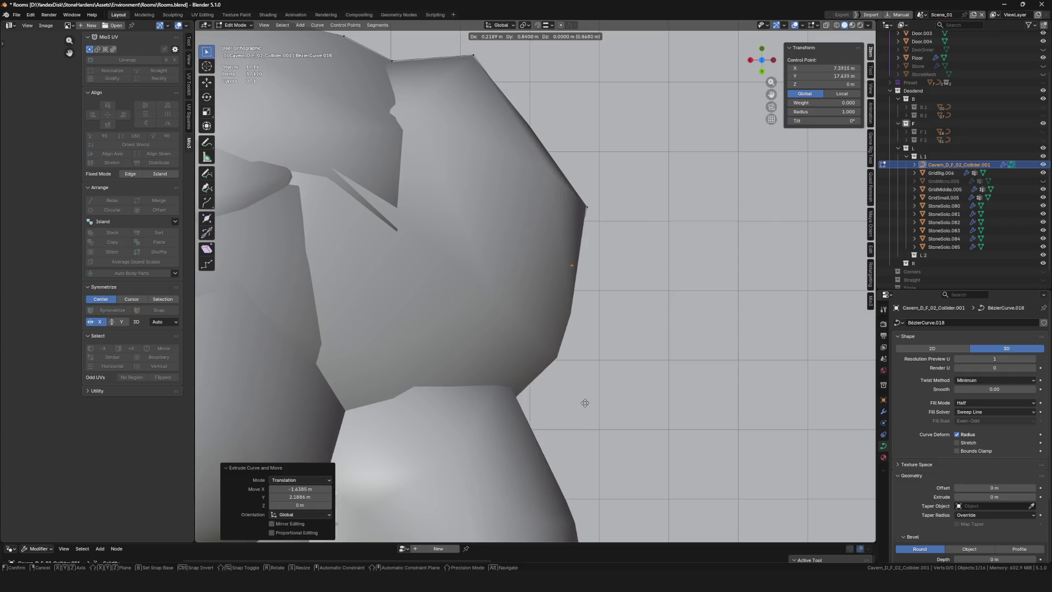
click(583, 452)
shift+middle_drag(584, 453, 588, 362)
key(e)
click(549, 378)
key(e)
click(510, 412)
mouse_move(510, 412)
shift+middle_down()
mouse_move(583, 361)
mouse_move(549, 305)
shift+middle_up()
scroll(583, 362, down, 1)
key(e)
click(580, 365)
key(e)
click(536, 392)
Add four more curve points around the next rock corners and edges
mouse_move(536, 392)
shift+middle_down()
mouse_move(586, 306)
mouse_move(587, 322)
shift+middle_up()
key(e)
click(631, 339)
key(e)
click(580, 308)
key(e)
click(610, 409)
key(e)
click(646, 413)
key(e)
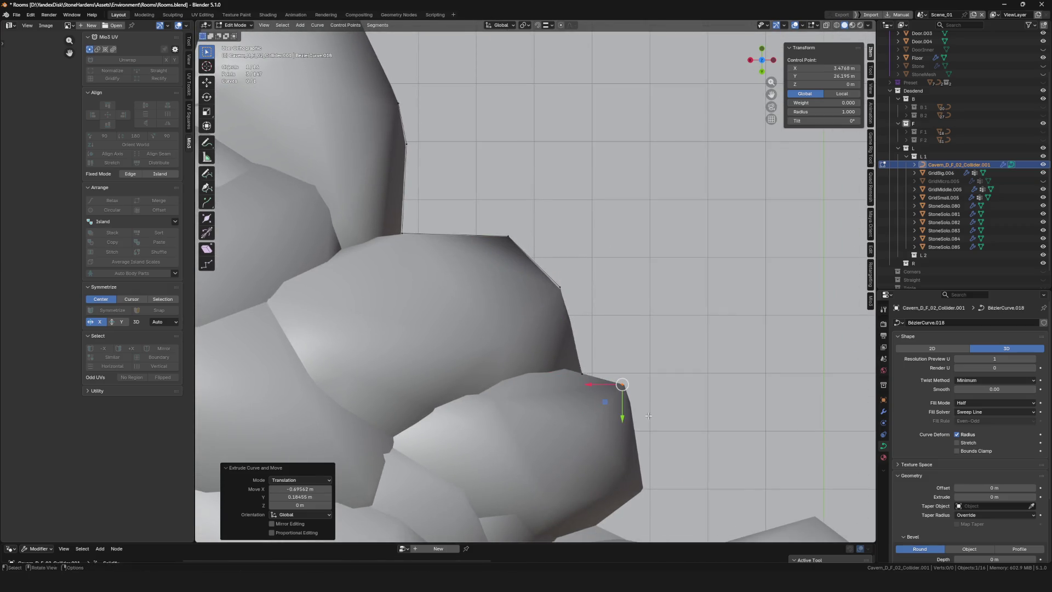
Trace six points past where the rocks meet and along the lower rock edge
shift+middle_drag(646, 414, 579, 307)
click(584, 319)
key(e)
click(594, 404)
key(e)
click(549, 458)
key(e)
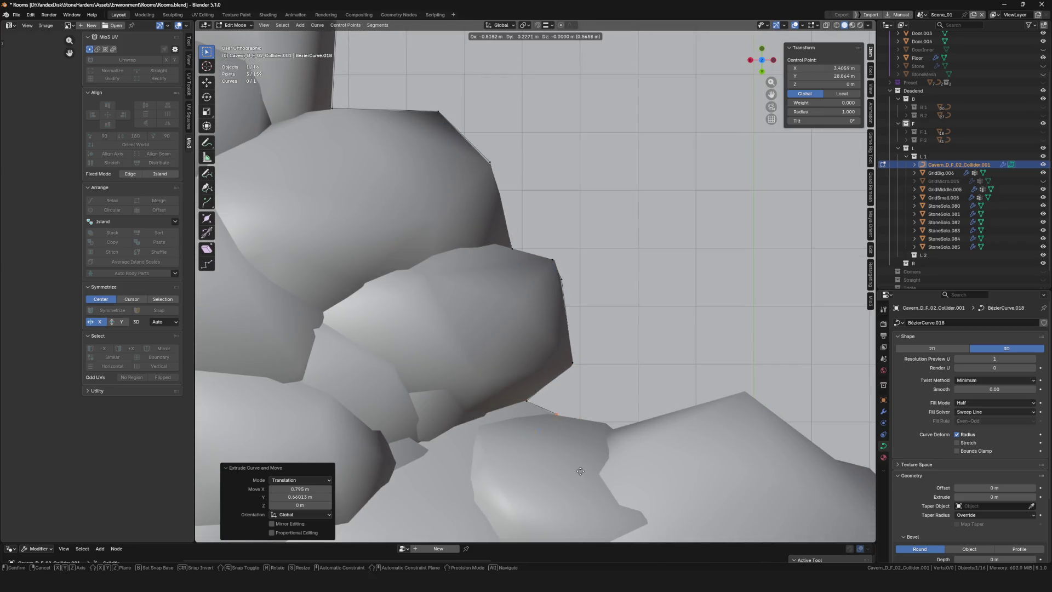
click(645, 484)
key(e)
shift+middle_drag(645, 485, 506, 393)
click(645, 314)
key(e)
click(735, 382)
Follow the rock top and outline with six further curve points
shift+middle_drag(735, 382, 540, 320)
key(e)
click(570, 329)
key(e)
click(621, 385)
key(e)
click(626, 420)
key(e)
click(685, 420)
key(e)
click(749, 448)
key(e)
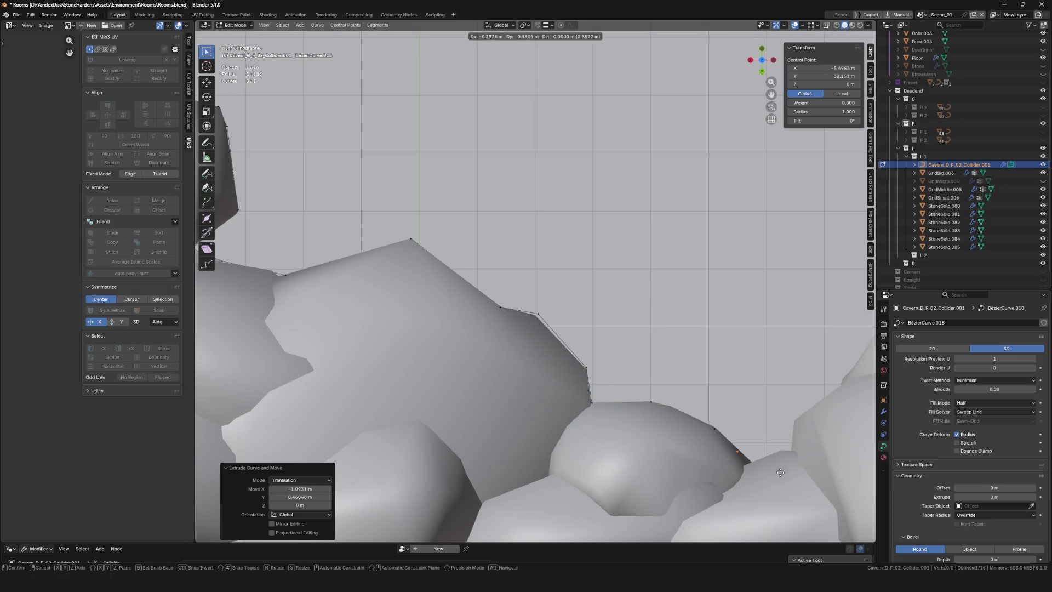
click(793, 481)
Carry the curve up the rock edge with seven more points
shift+middle_drag(793, 481, 587, 368)
key(e)
click(618, 345)
key(e)
click(627, 310)
key(e)
click(674, 275)
key(e)
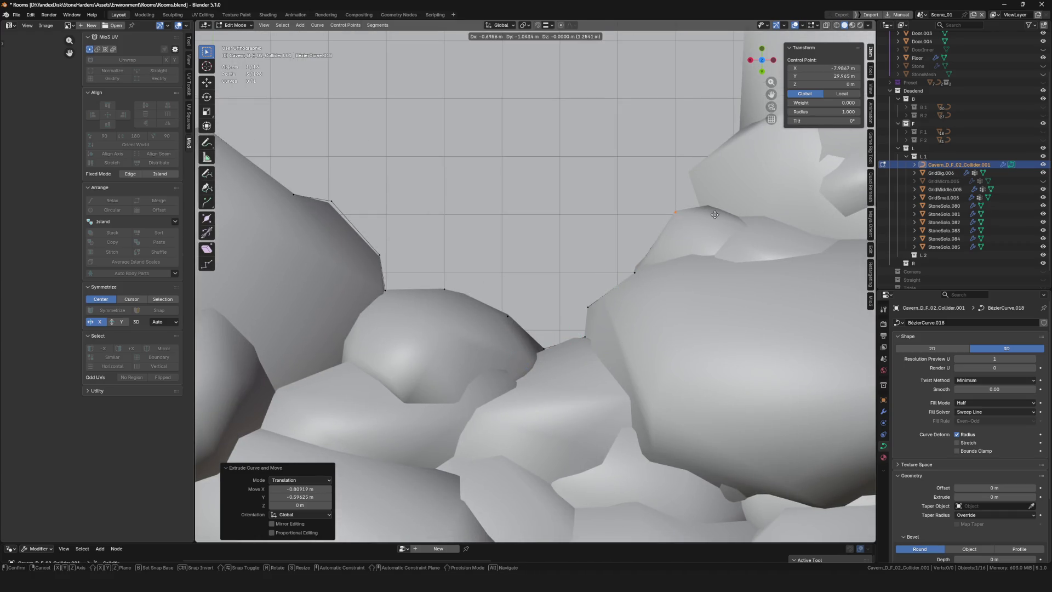
click(730, 172)
mouse_move(730, 172)
shift+middle_down()
mouse_move(655, 205)
mouse_move(629, 230)
mouse_move(597, 358)
shift+middle_up()
key(e)
click(597, 231)
key(e)
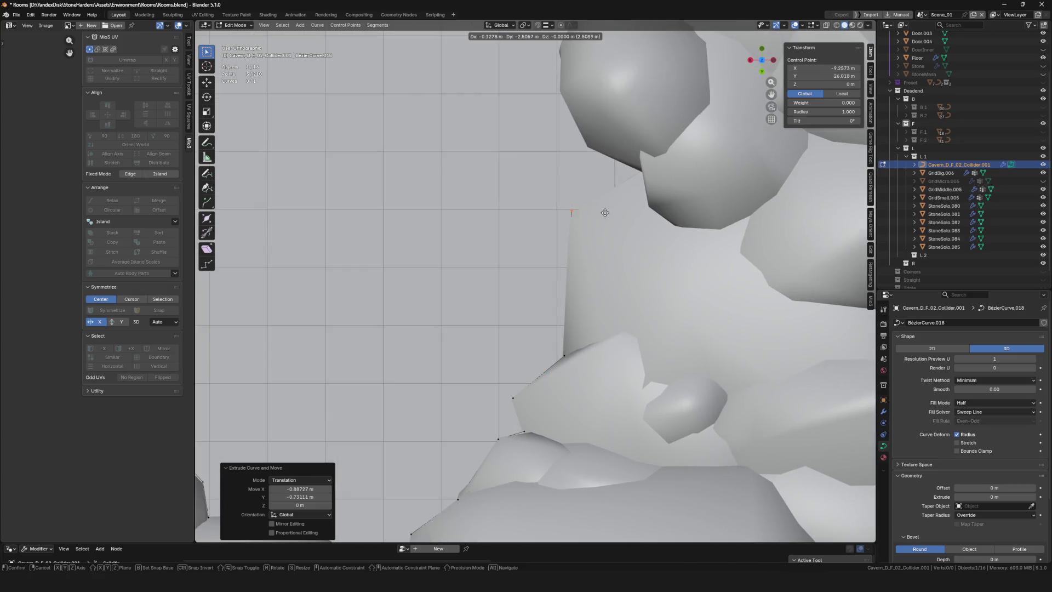
click(672, 172)
key(e)
click(616, 148)
Wrap the curve around the rounded boulder, from its lower edge to its top
shift+middle_drag(604, 164, 561, 330)
key(e)
click(535, 272)
key(e)
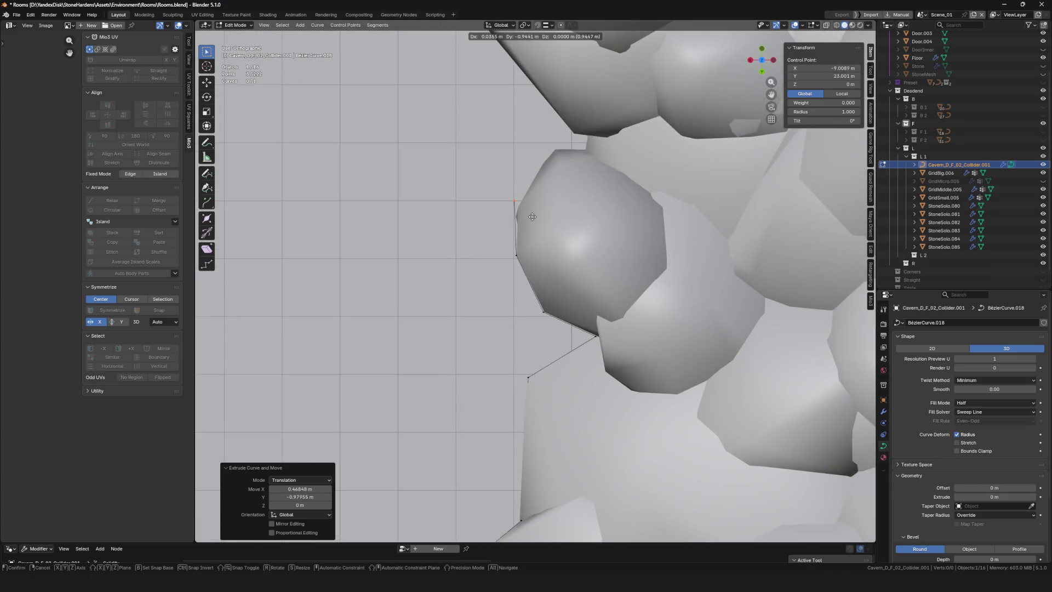
click(573, 165)
key(e)
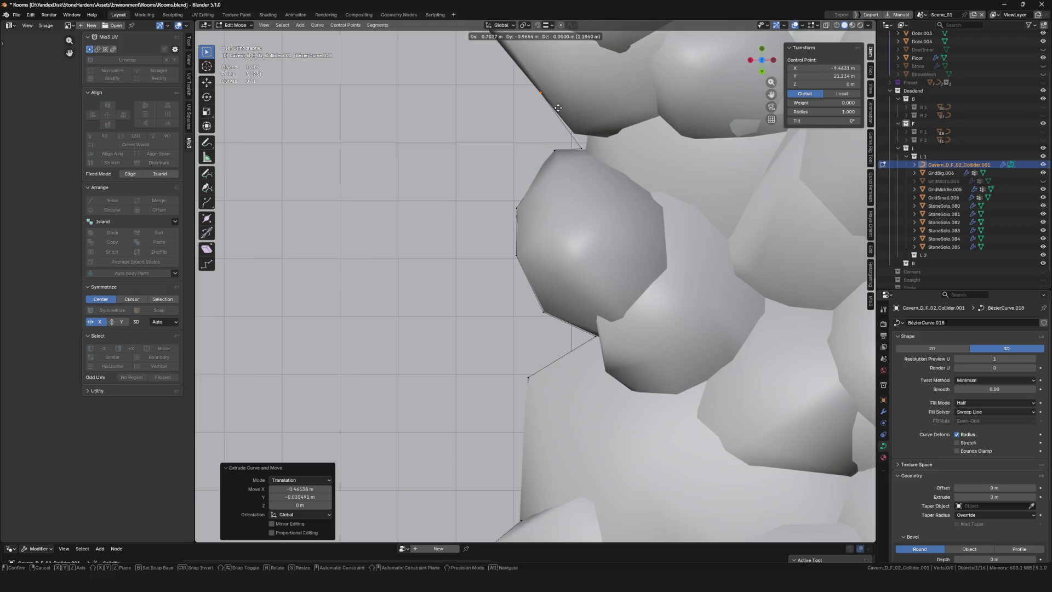
Fix the moved point on BezierCurve.018 and extrude nine new outline points along the rock edge
shift+middle_drag(558, 108, 627, 260)
click(577, 185)
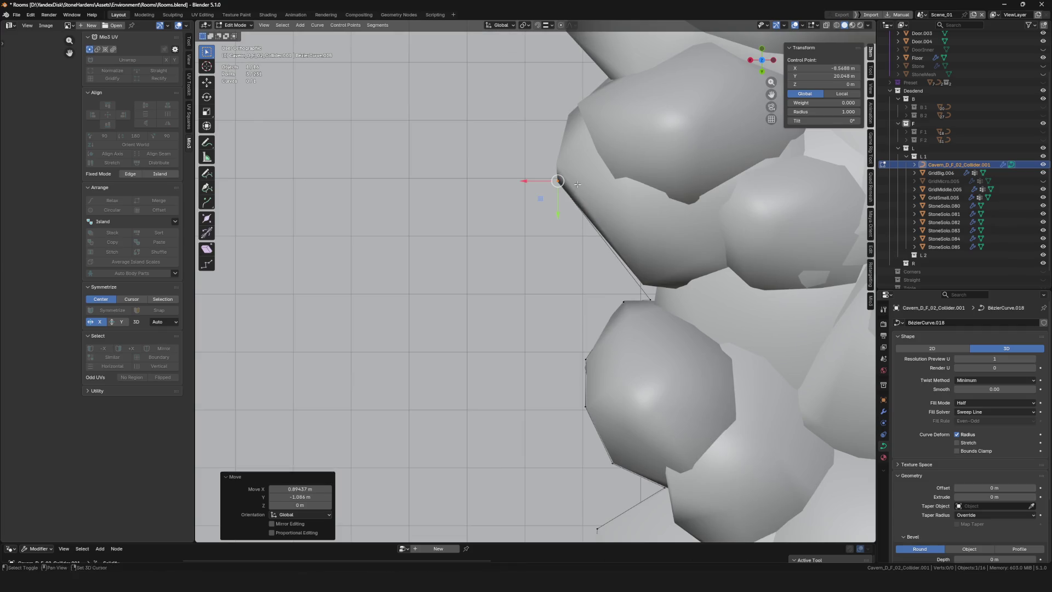
shift+middle_drag(578, 185, 563, 269)
key(e)
click(574, 202)
key(e)
click(615, 167)
key(e)
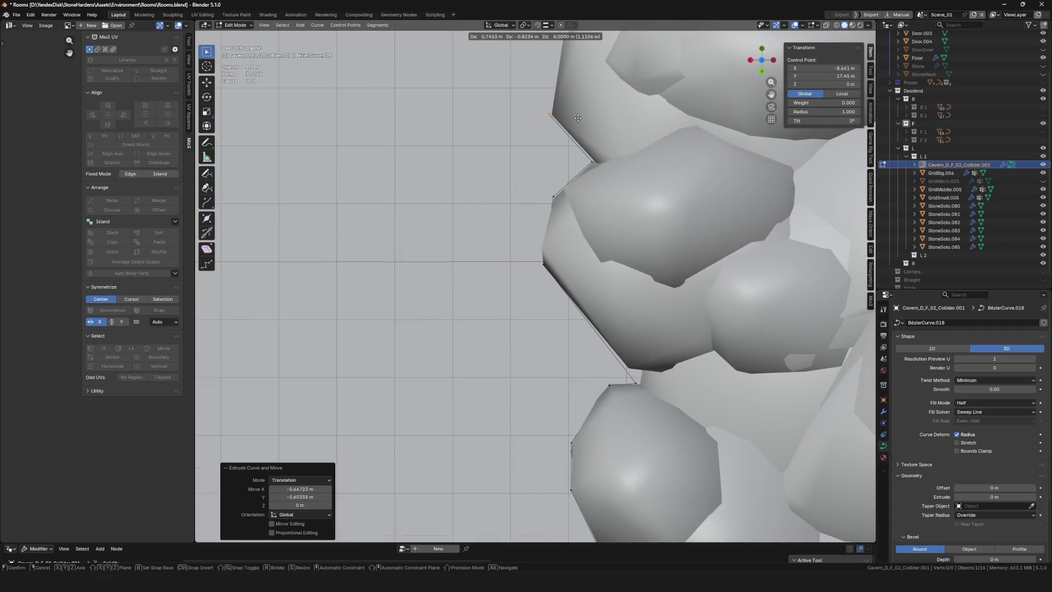
click(577, 117)
shift+middle_drag(578, 118, 535, 279)
key(e)
click(570, 211)
key(e)
click(604, 183)
key(e)
click(690, 134)
shift+middle_drag(689, 133, 618, 297)
key(e)
click(630, 246)
key(e)
click(603, 158)
shift+middle_drag(602, 159, 619, 302)
key(e)
click(619, 302)
Continue the collider outline over the rock top and along its far edge with seven more points
key(e)
click(668, 150)
key(e)
click(746, 115)
shift+middle_drag(662, 188, 401, 301)
key(e)
click(515, 305)
key(e)
click(635, 318)
key(e)
click(658, 304)
key(e)
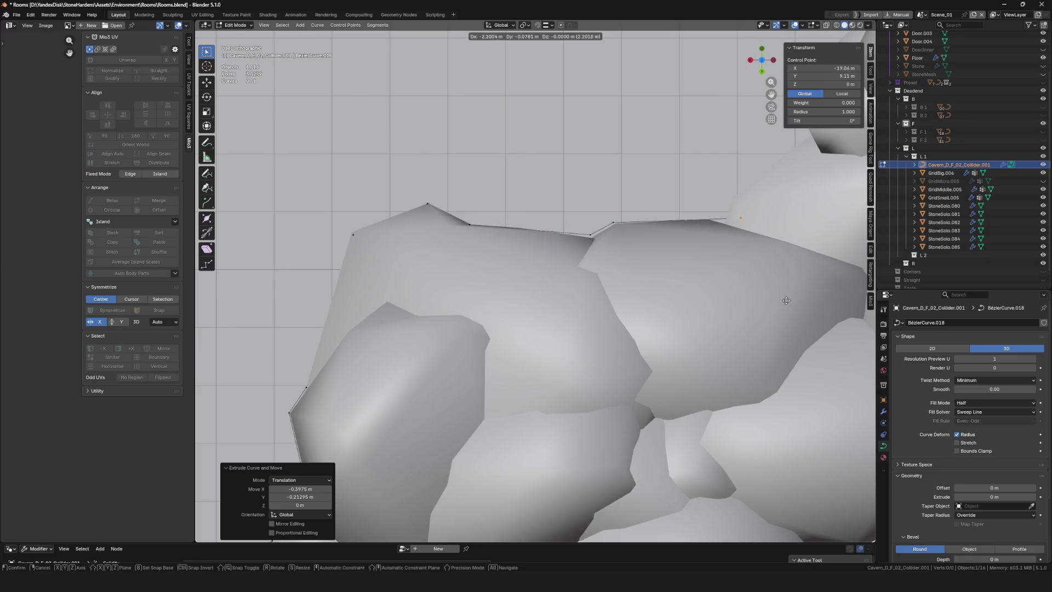
click(752, 300)
key(e)
click(799, 263)
Extend the curve point by point around the next stretch of the cavern stone edge
shift+middle_drag(798, 263, 618, 335)
key(e)
click(638, 257)
key(e)
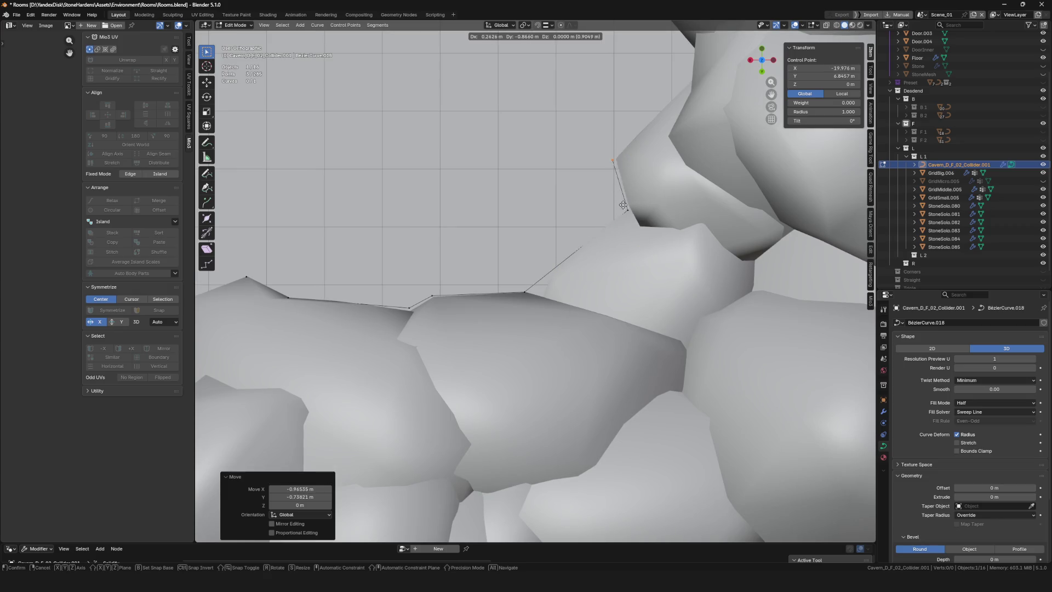
click(623, 205)
shift+middle_drag(622, 205, 565, 350)
key(e)
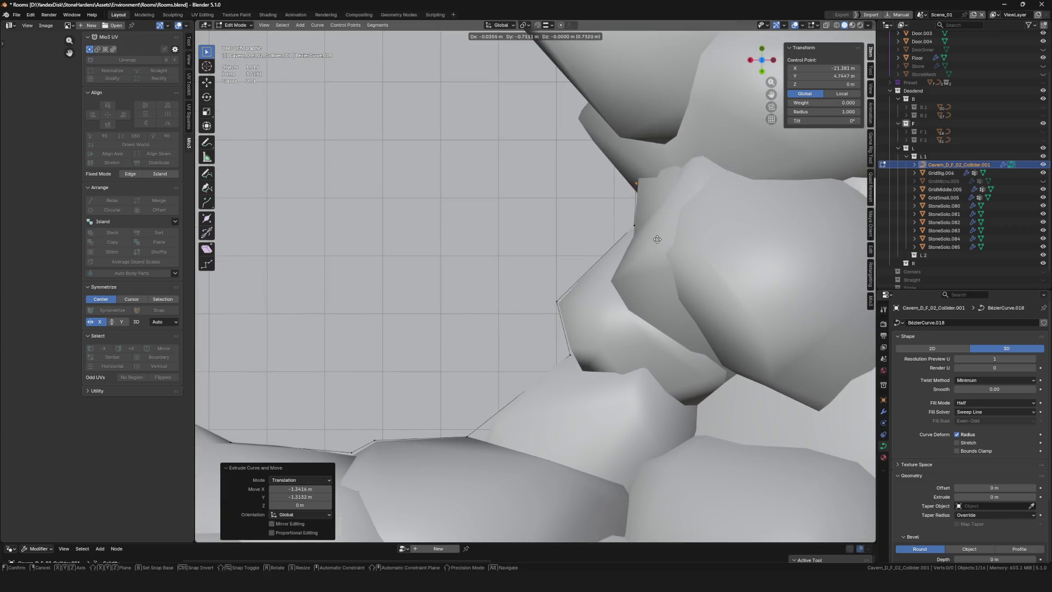
click(597, 178)
key(e)
click(605, 161)
shift+middle_drag(605, 161, 677, 339)
key(e)
click(621, 262)
key(e)
click(612, 228)
key(e)
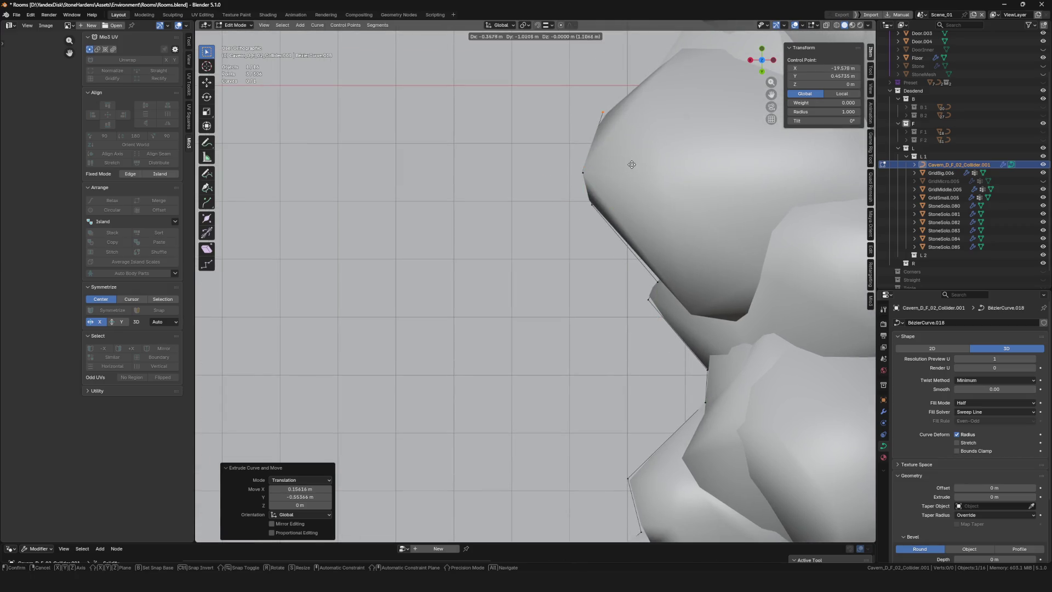
click(631, 167)
shift+middle_drag(631, 167, 455, 380)
key(e)
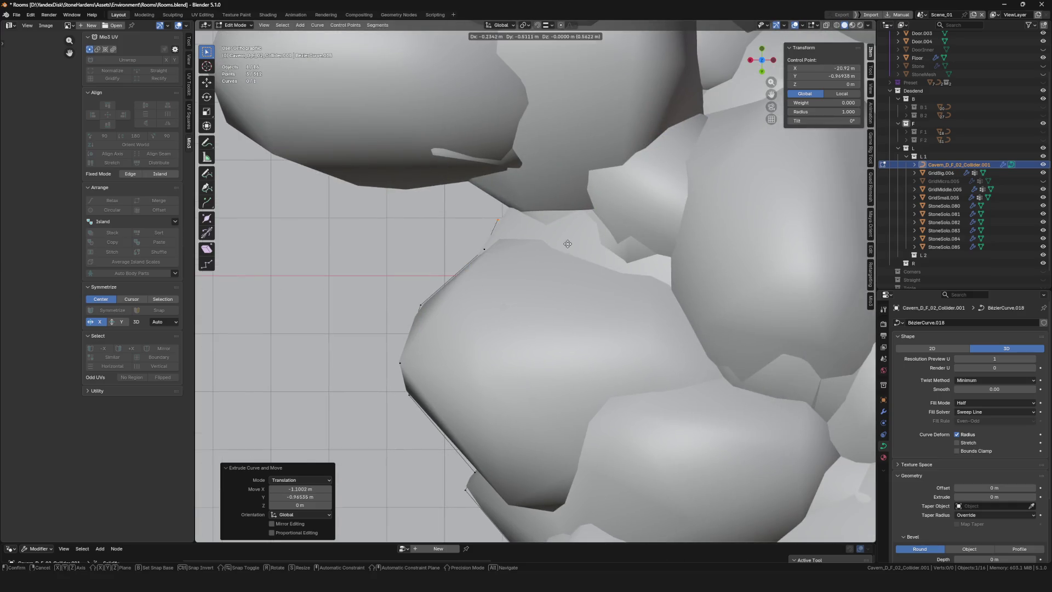
click(436, 219)
Trace further outline points along the rock edge, settling the last extruded point on the edge
mouse_move(436, 220)
shift+middle_down()
mouse_move(608, 309)
mouse_move(695, 324)
shift+middle_up()
key(e)
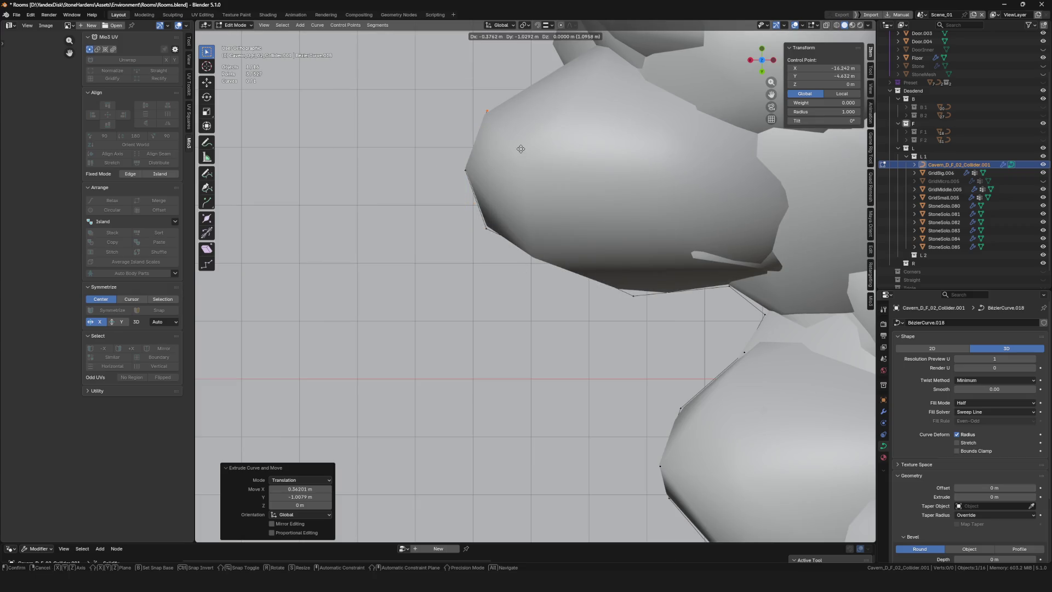
click(520, 148)
shift+middle_drag(521, 148, 482, 305)
key(e)
click(575, 258)
key(e)
click(631, 318)
key(e)
click(634, 287)
key(e)
click(599, 229)
shift+middle_drag(600, 229, 592, 362)
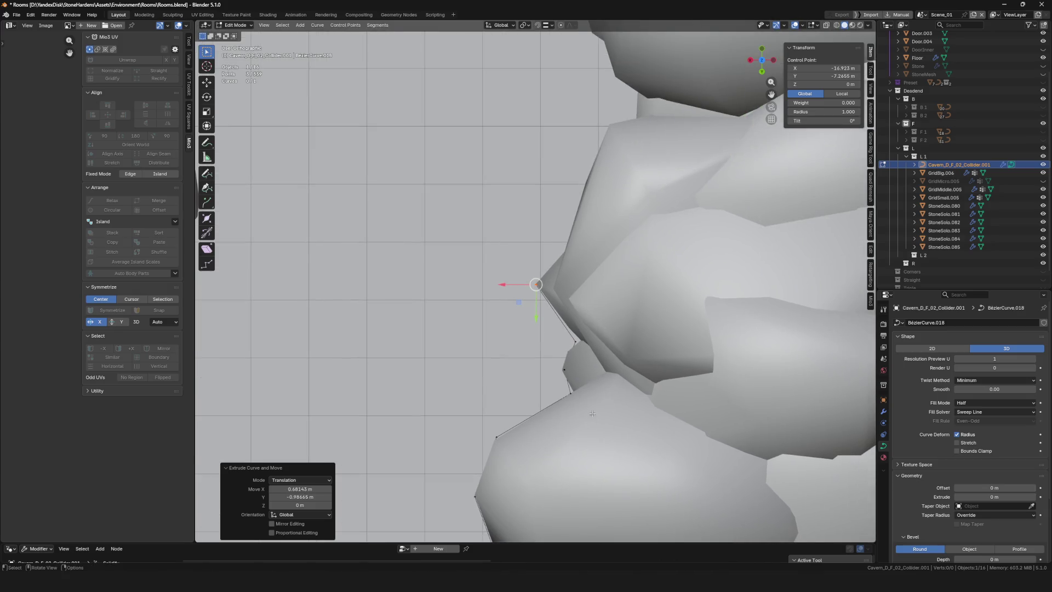
key(e)
click(567, 249)
key(e)
click(608, 125)
key(e)
click(688, 226)
Carry the collider outline down onto the lower rock edge with eleven more points
scroll(657, 329, down, 5)
scroll(614, 463, up, 4)
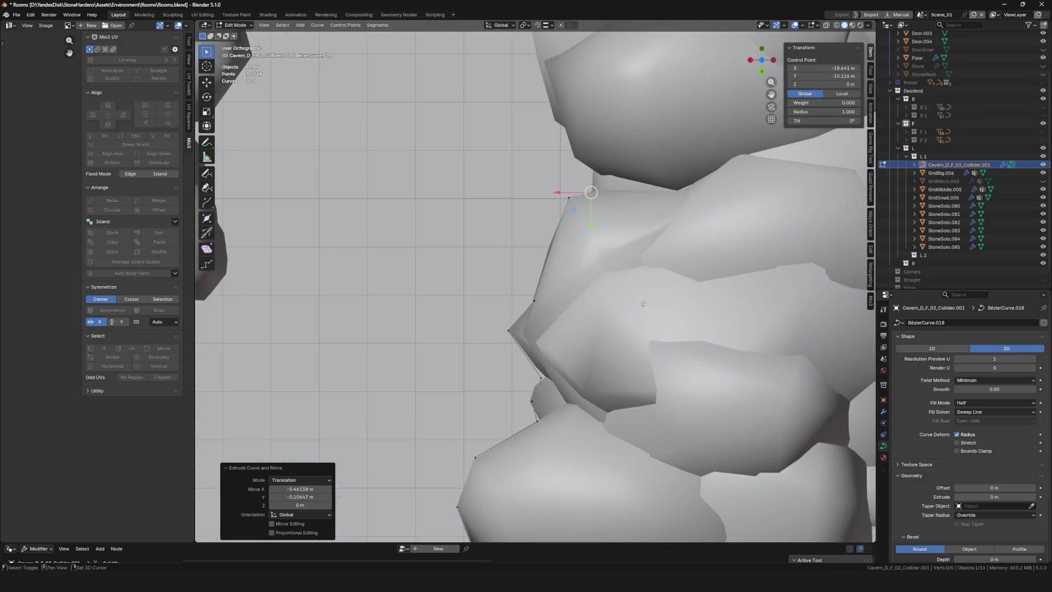
scroll(635, 219, up, 3)
key(e)
click(629, 212)
key(e)
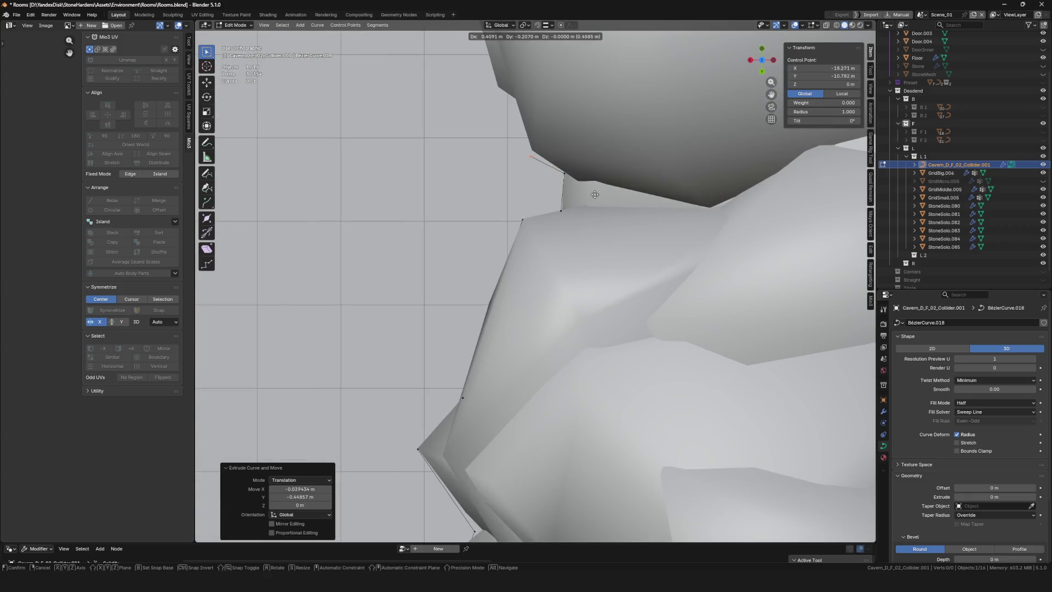
click(596, 189)
key(e)
click(578, 135)
key(e)
click(559, 123)
shift+middle_drag(560, 123, 633, 405)
key(e)
click(583, 207)
key(e)
click(607, 137)
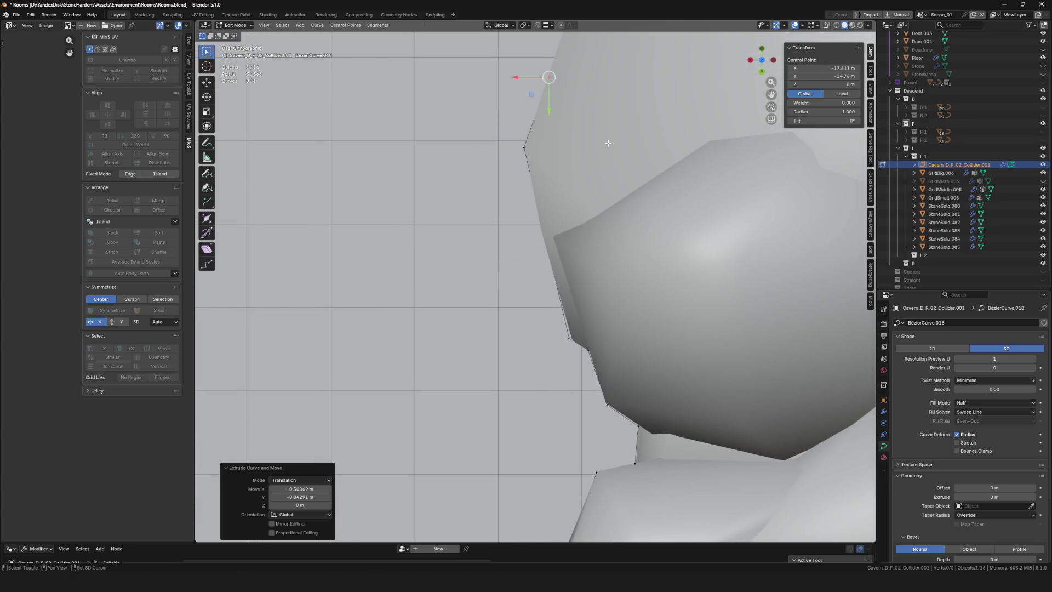
shift+middle_drag(607, 137, 587, 306)
key(e)
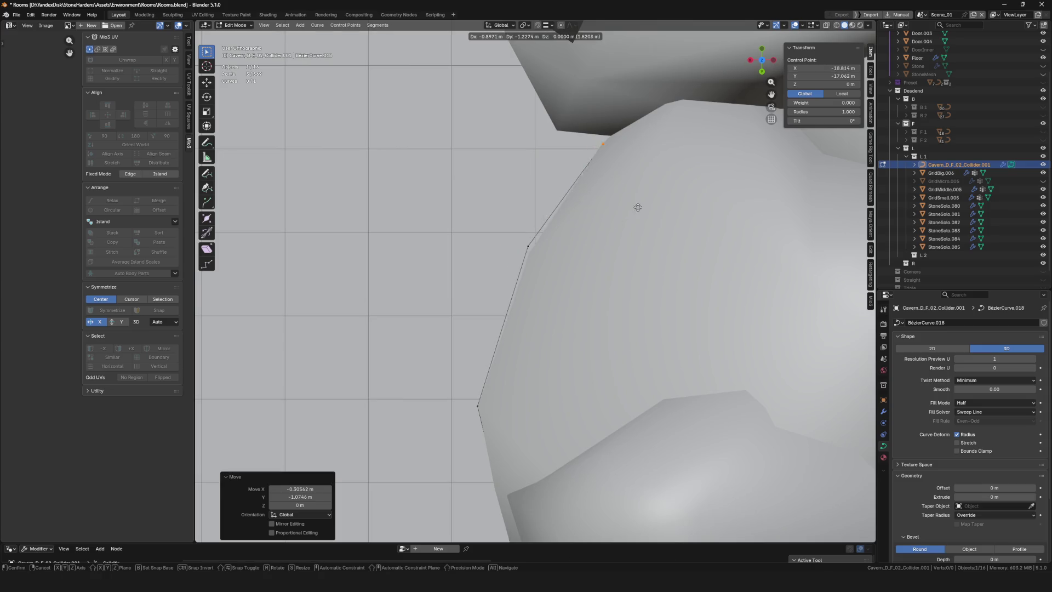
click(638, 202)
key(e)
click(589, 196)
scroll(588, 196, down, 2)
mouse_move(588, 195)
shift+middle_down()
mouse_move(556, 307)
mouse_move(570, 327)
shift+middle_up()
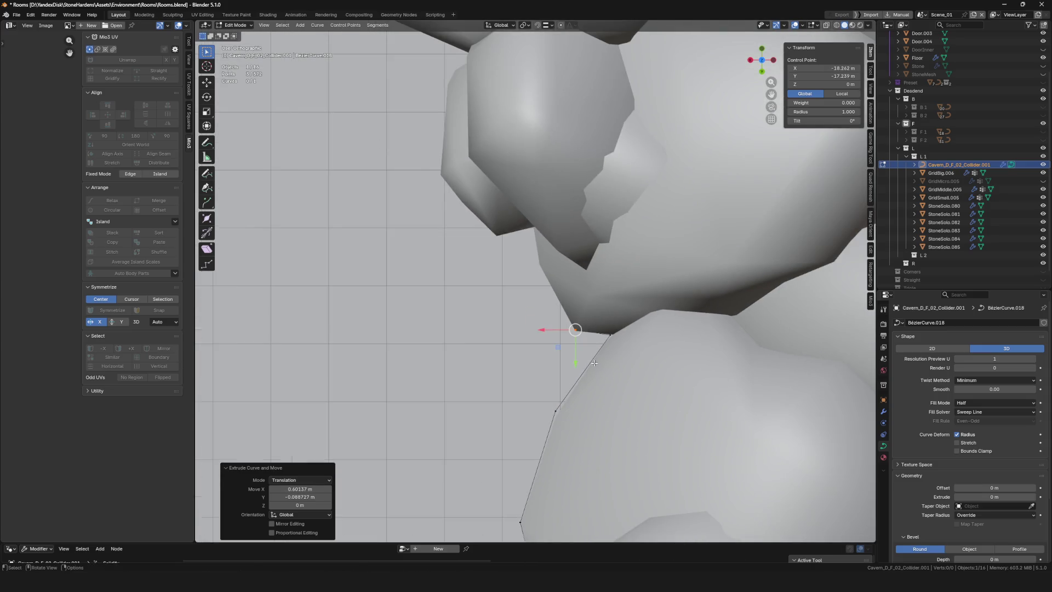
key(e)
click(536, 272)
Extrude two more outline points from the curve end onto the rock edge
key(e)
click(529, 236)
key(e)
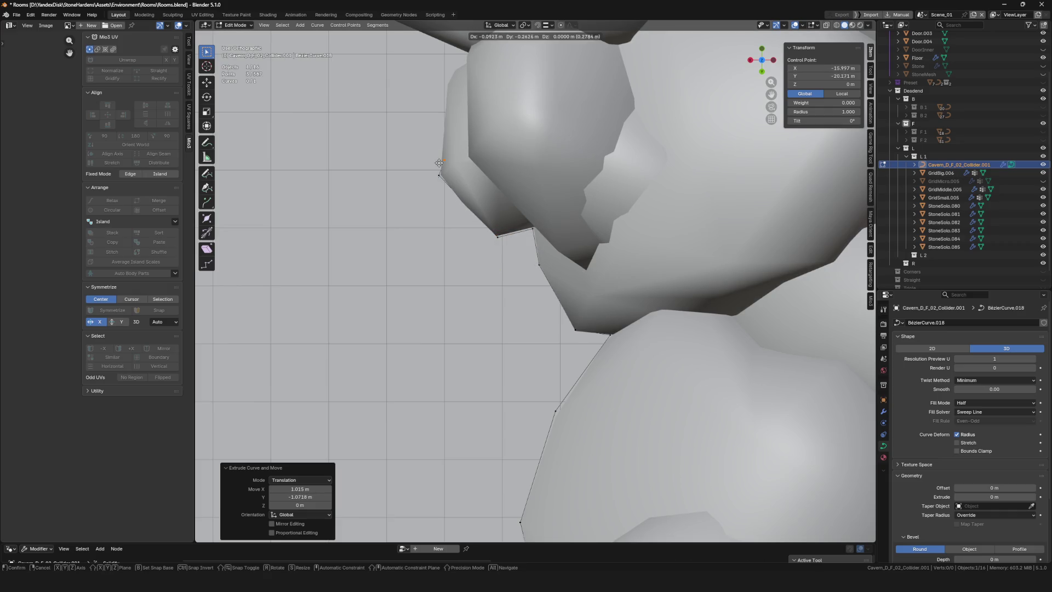
click(442, 86)
Add four more outline points along the next stretch of the rock edge
shift+middle_drag(442, 86, 582, 305)
scroll(583, 305, up, 3)
key(e)
click(656, 275)
key(e)
click(650, 250)
key(e)
click(482, 176)
key(e)
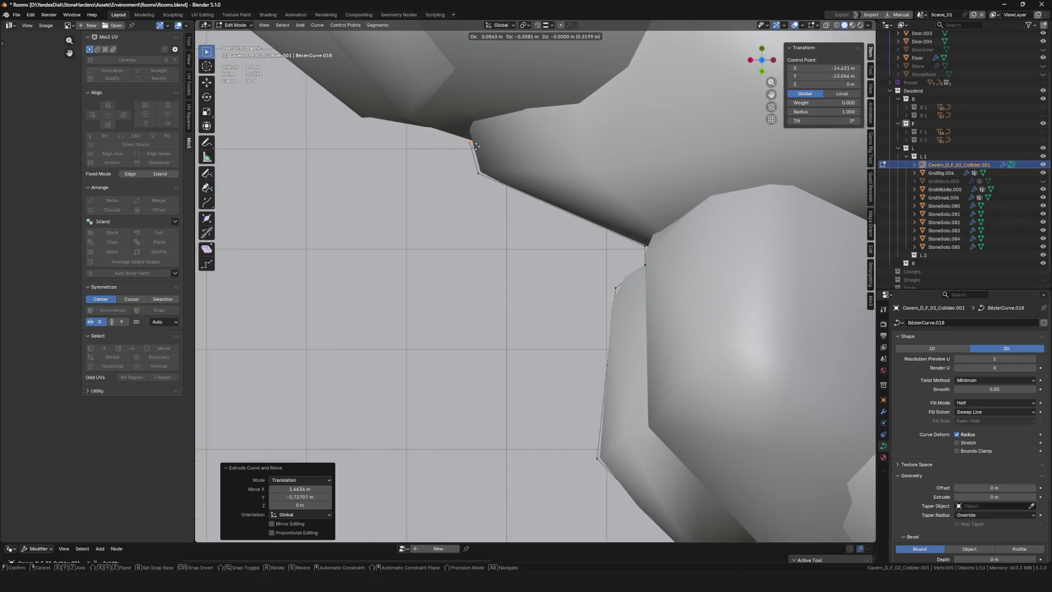
click(365, 121)
scroll(605, 346, down, 6)
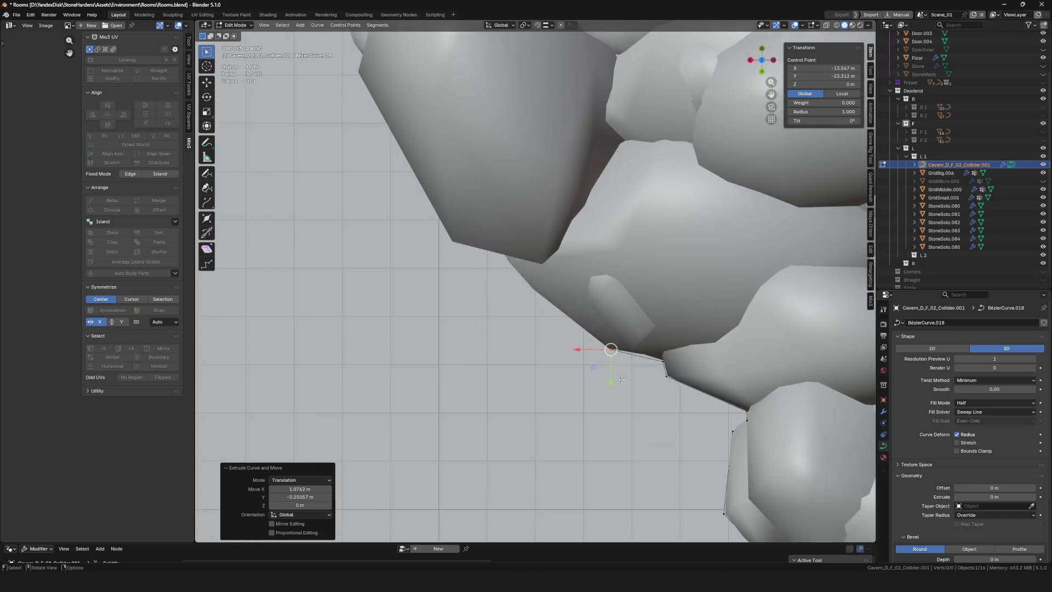
Extend the outline with three points climbing up the rock edge
key(e)
scroll(664, 343, up, 6)
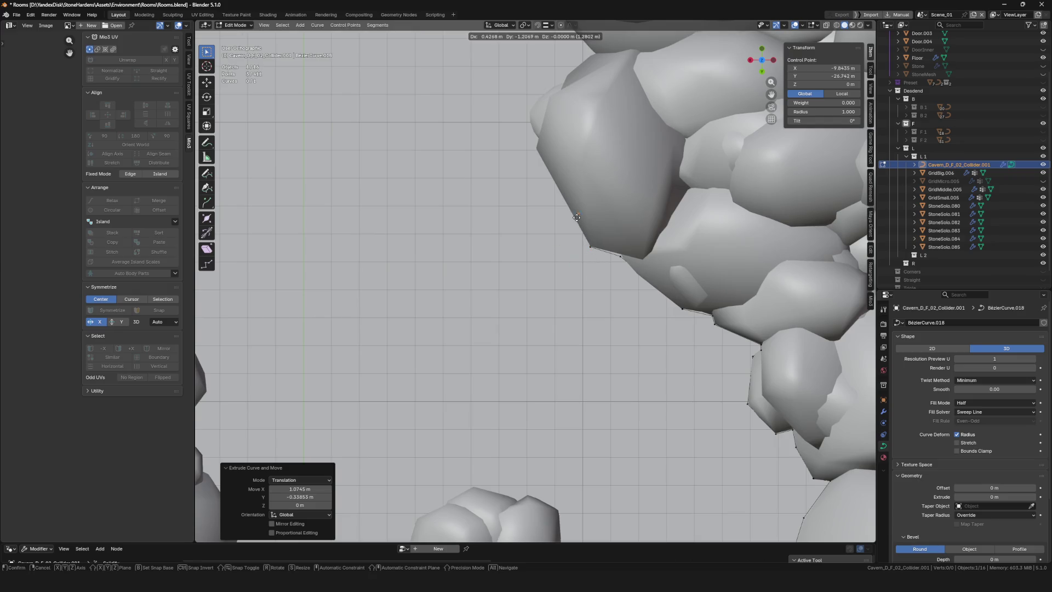
click(518, 146)
key(e)
click(506, 137)
key(e)
click(501, 114)
Continue the outline higher up and across the rock edge with seven more points
scroll(556, 338, up, 5)
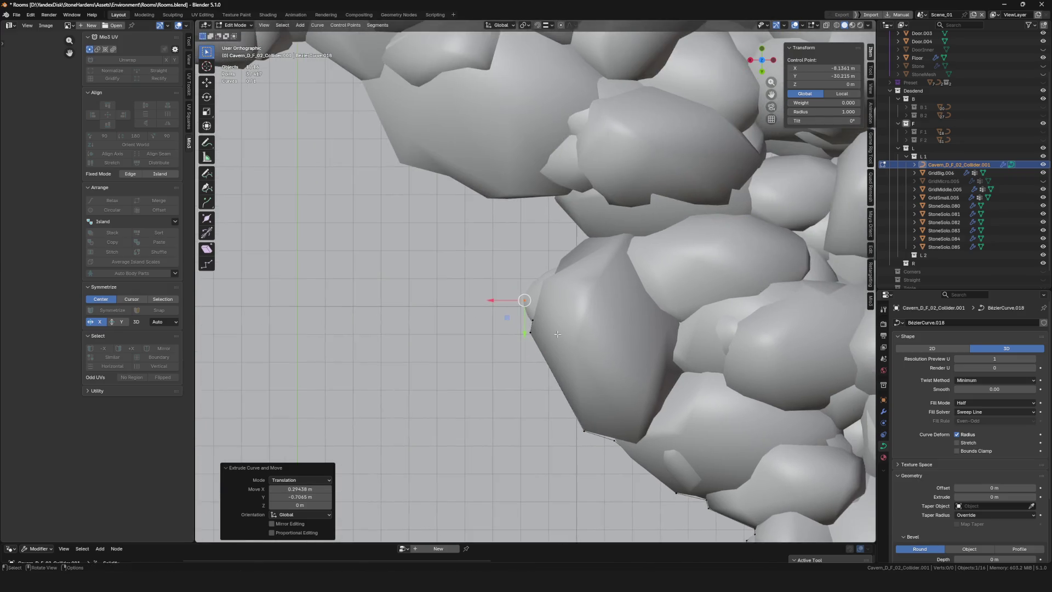
key(e)
click(580, 296)
key(e)
click(603, 273)
key(e)
click(633, 249)
key(e)
click(600, 208)
key(e)
click(527, 211)
Extend the outline leftward along the rock edge with six more points
key(e)
click(446, 180)
key(e)
click(398, 167)
shift+middle_drag(498, 242, 690, 401)
key(e)
click(607, 297)
key(e)
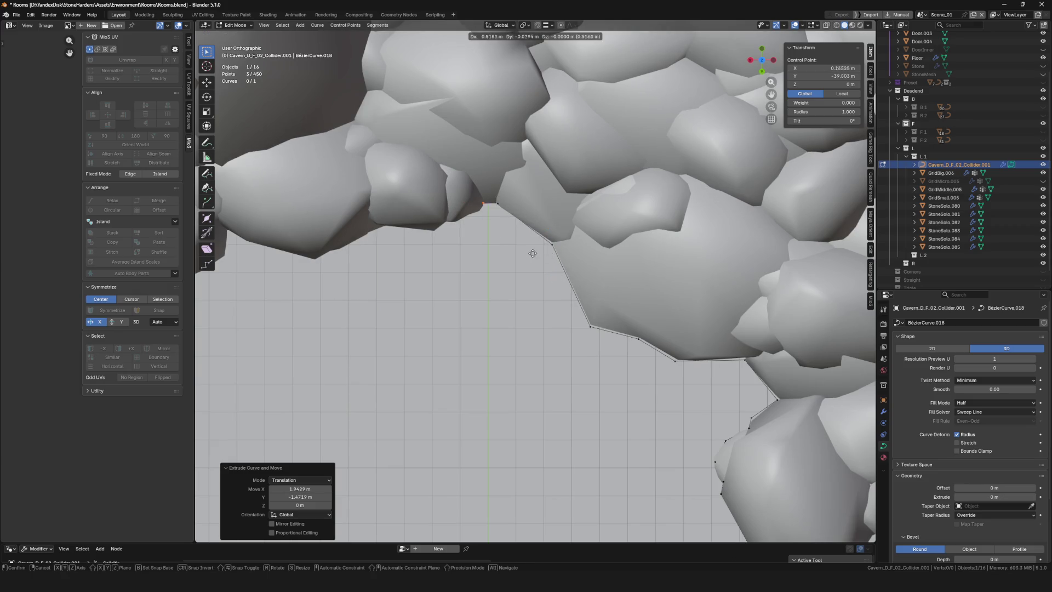
click(528, 263)
key(e)
click(487, 275)
key(e)
click(482, 282)
key(e)
click(430, 279)
Carry the outline down the next stretch of the left wall with six points
key(e)
click(359, 315)
shift+middle_drag(359, 315, 572, 292)
key(e)
click(602, 295)
key(e)
click(586, 289)
key(e)
click(581, 313)
key(e)
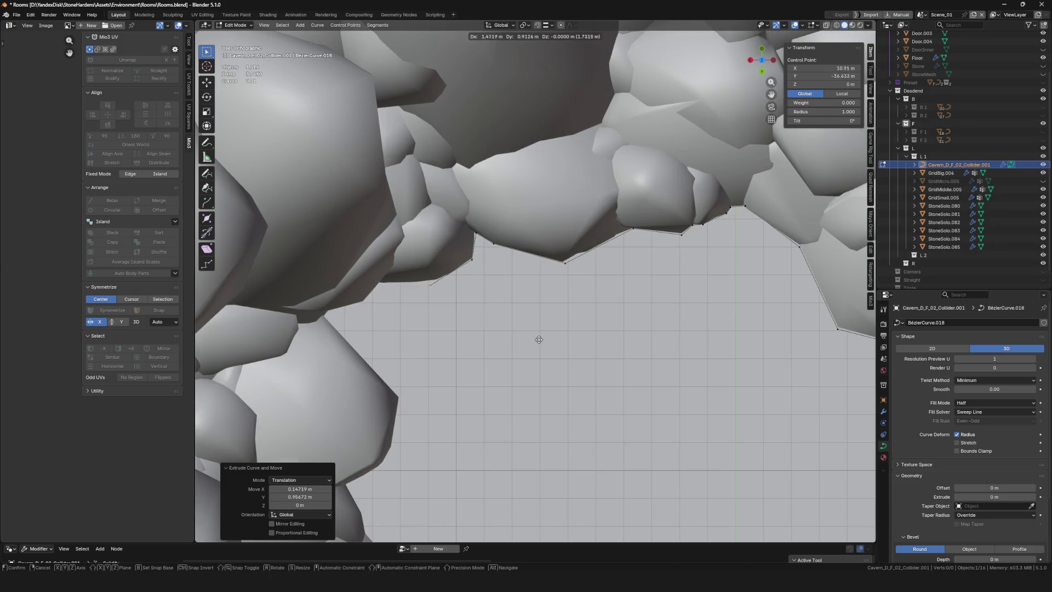
click(485, 338)
key(e)
click(430, 369)
key(e)
click(504, 453)
Continue the curve around the lower wall edge with five more points
shift+middle_drag(538, 402, 632, 259)
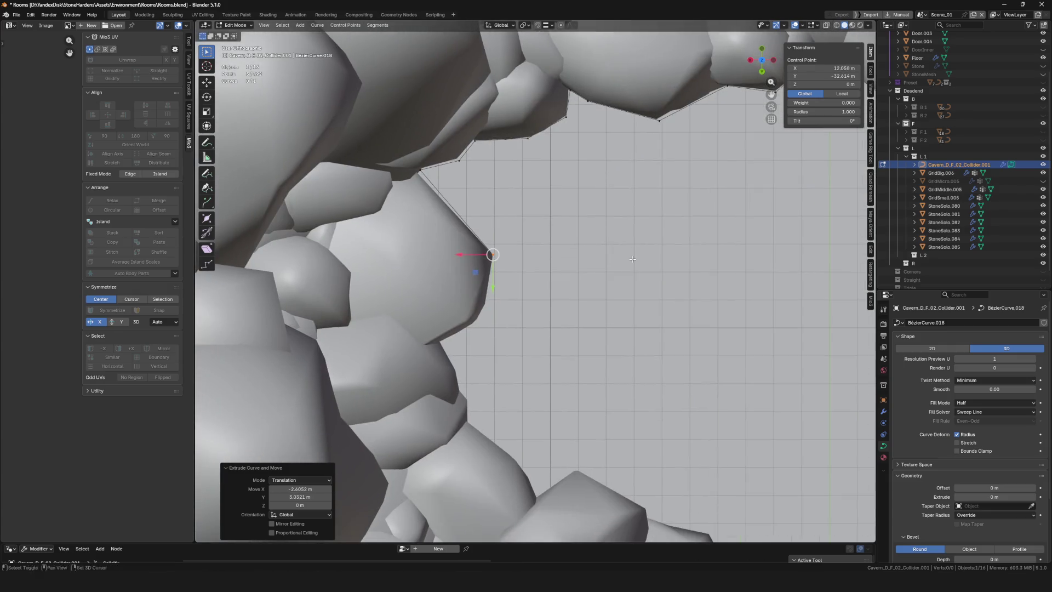
key(e)
click(575, 384)
key(e)
click(512, 418)
shift+middle_drag(525, 435, 549, 332)
key(e)
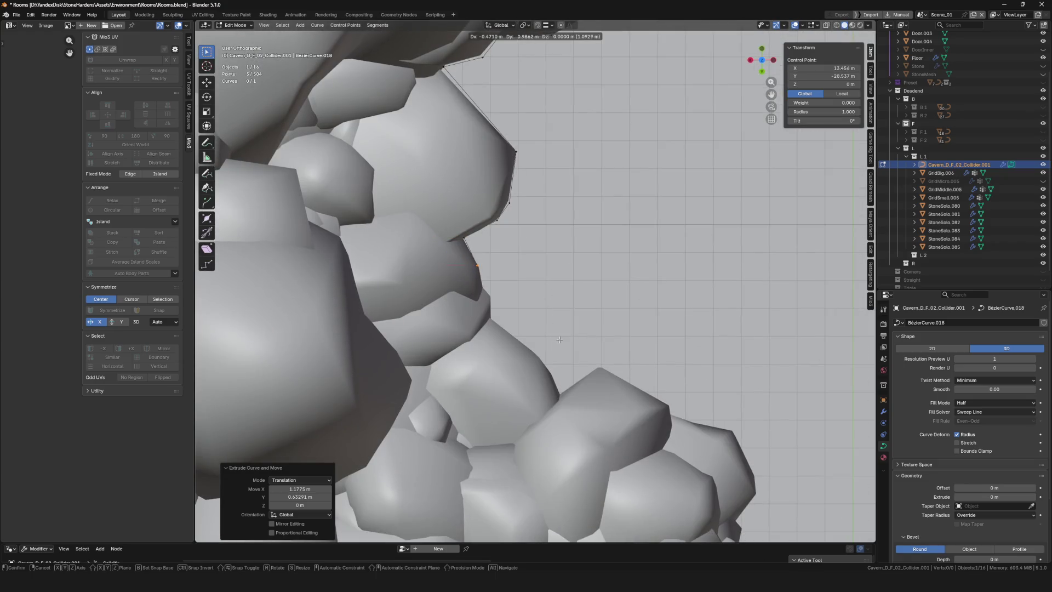
click(565, 364)
key(e)
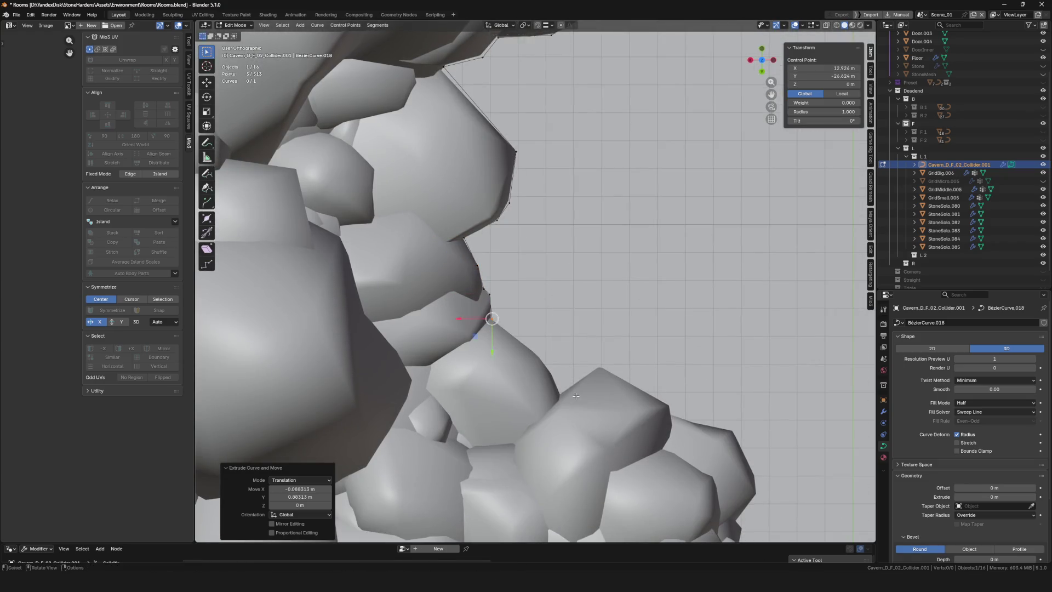
click(633, 449)
key(e)
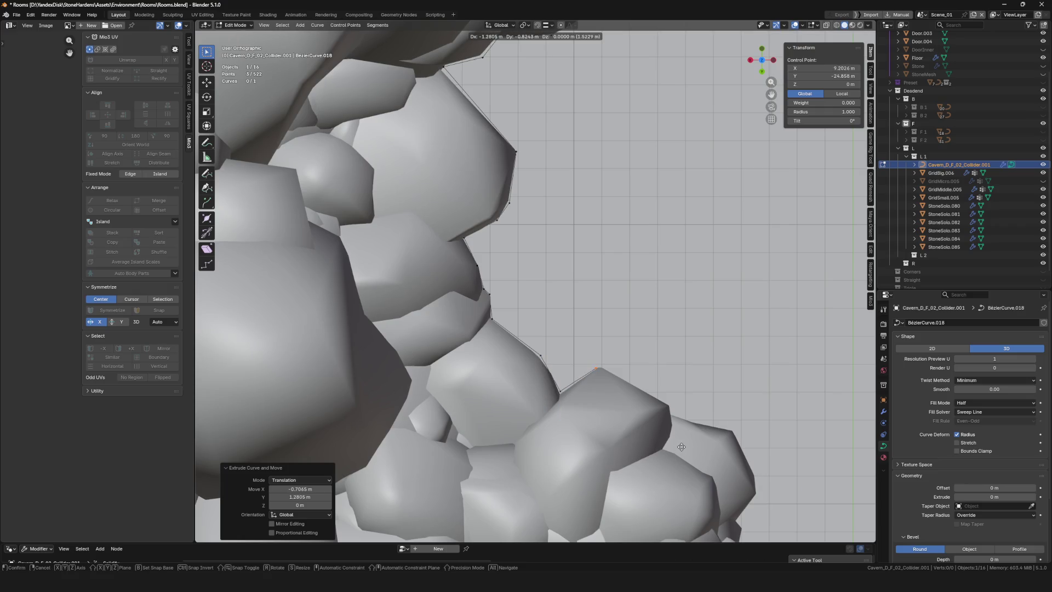
click(680, 446)
Nudge one outline point into place on the lower rock edge
shift+middle_drag(575, 364, 569, 471)
drag(448, 194, 442, 193)
click(426, 172)
scroll(492, 274, down, 5)
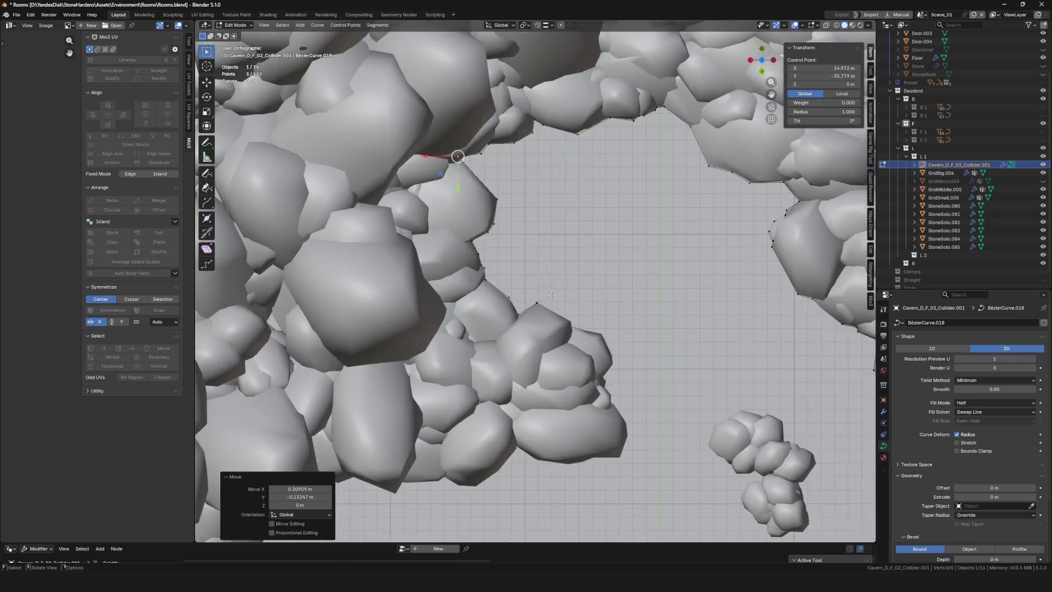
Extrude collider outline points along the first rocks' edge and across their bottom edge
scroll(596, 316, up, 5)
key(e)
click(621, 335)
key(e)
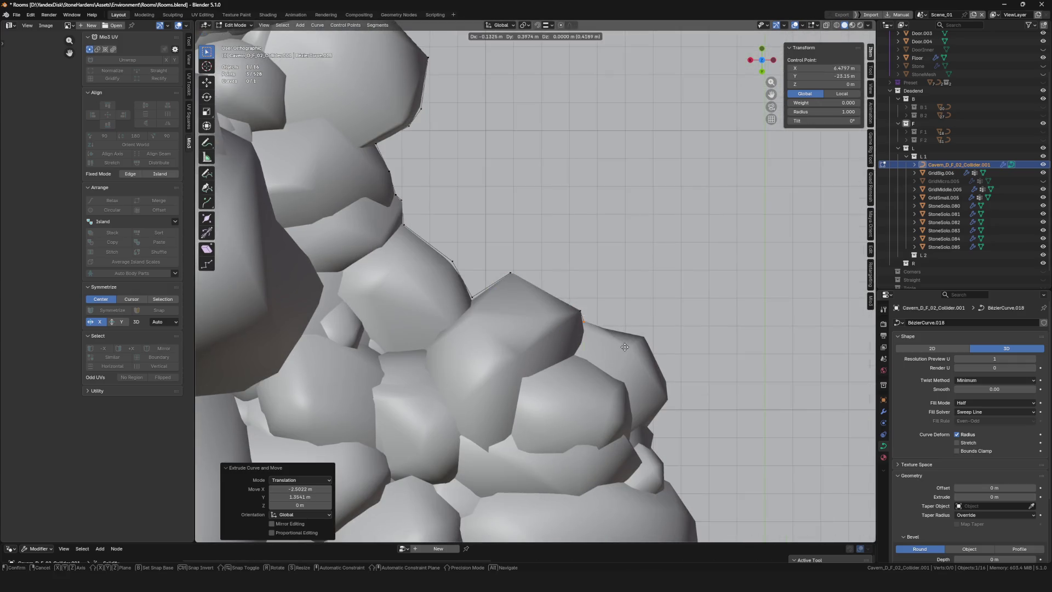
click(686, 359)
key(e)
shift+middle_drag(696, 435, 613, 307)
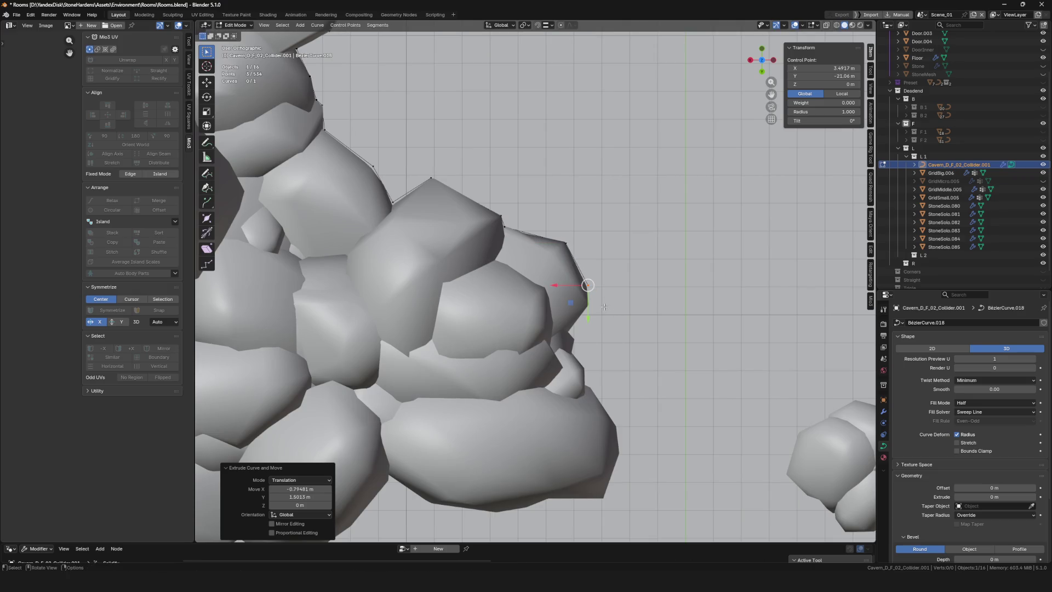
click(598, 281)
key(e)
click(600, 300)
key(e)
click(579, 325)
key(e)
click(585, 333)
key(e)
click(598, 372)
key(e)
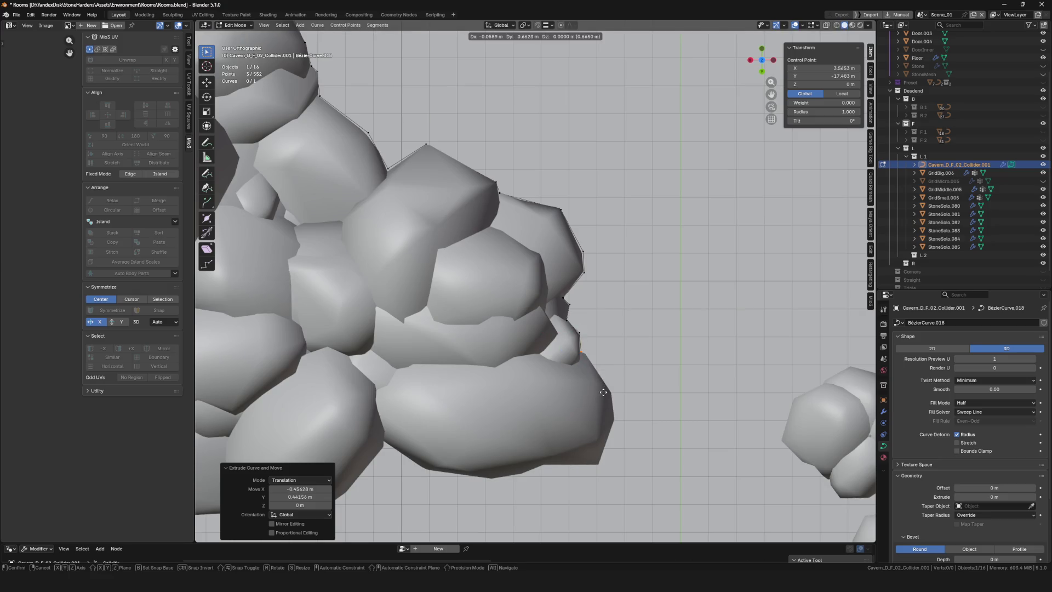
click(632, 425)
key(e)
shift+middle_drag(630, 427, 596, 271)
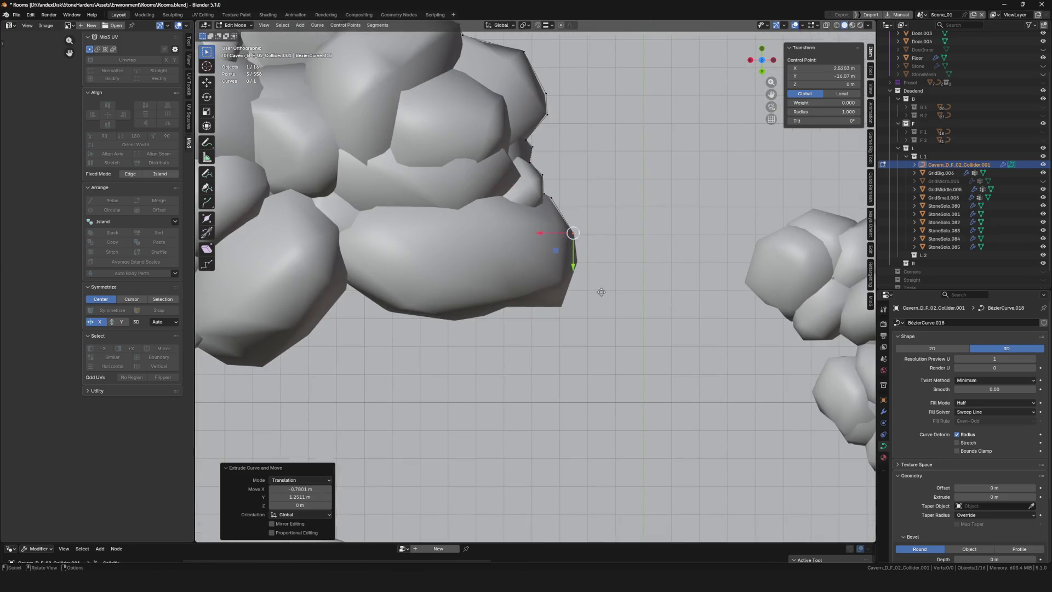
click(608, 323)
key(e)
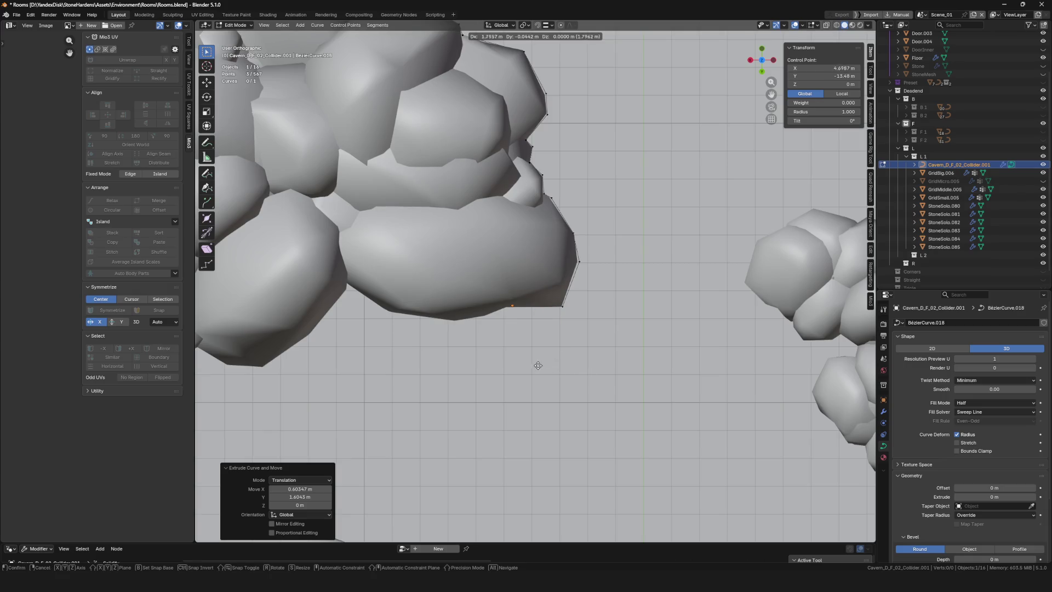
click(531, 367)
key(e)
click(507, 376)
key(e)
click(478, 381)
key(e)
click(400, 376)
key(e)
click(316, 399)
Continue the outline along the next stone edges and corners
shift+middle_drag(316, 399, 659, 361)
key(e)
click(635, 342)
key(e)
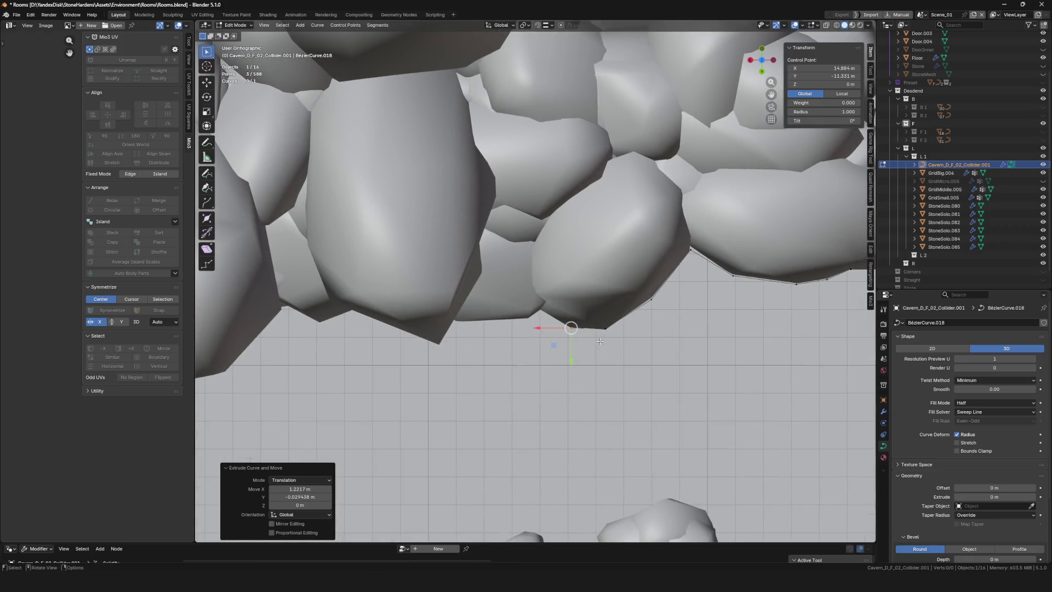
click(568, 322)
key(e)
click(548, 332)
key(e)
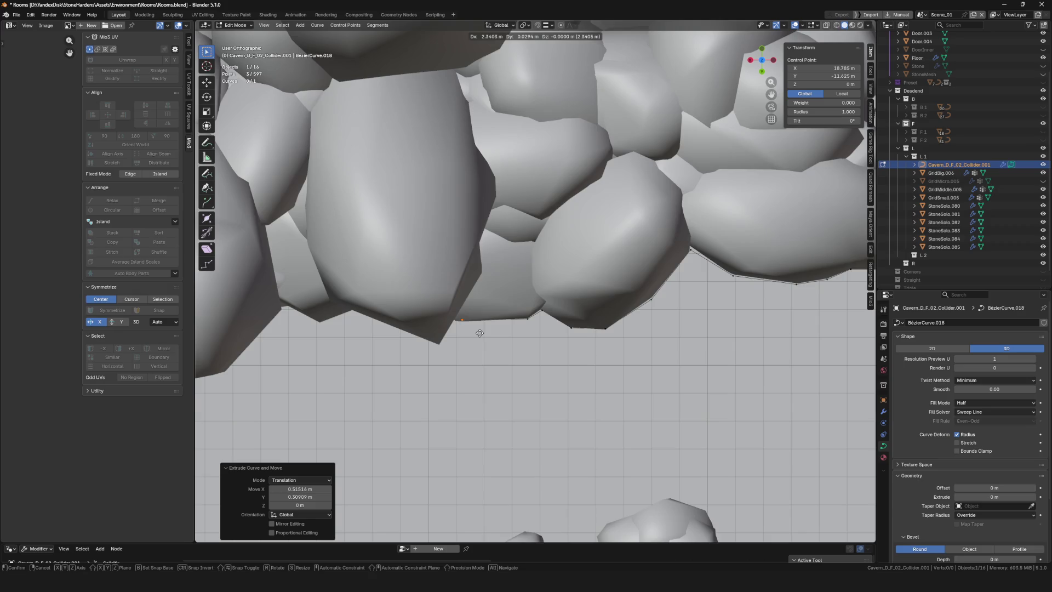
click(368, 324)
shift+middle_drag(367, 325, 634, 331)
key(e)
click(612, 378)
key(e)
click(496, 383)
key(e)
click(508, 455)
mouse_move(508, 455)
shift+middle_down()
mouse_move(575, 383)
mouse_move(687, 322)
shift+middle_up()
scroll(686, 322, up, 4)
key(e)
click(583, 418)
key(e)
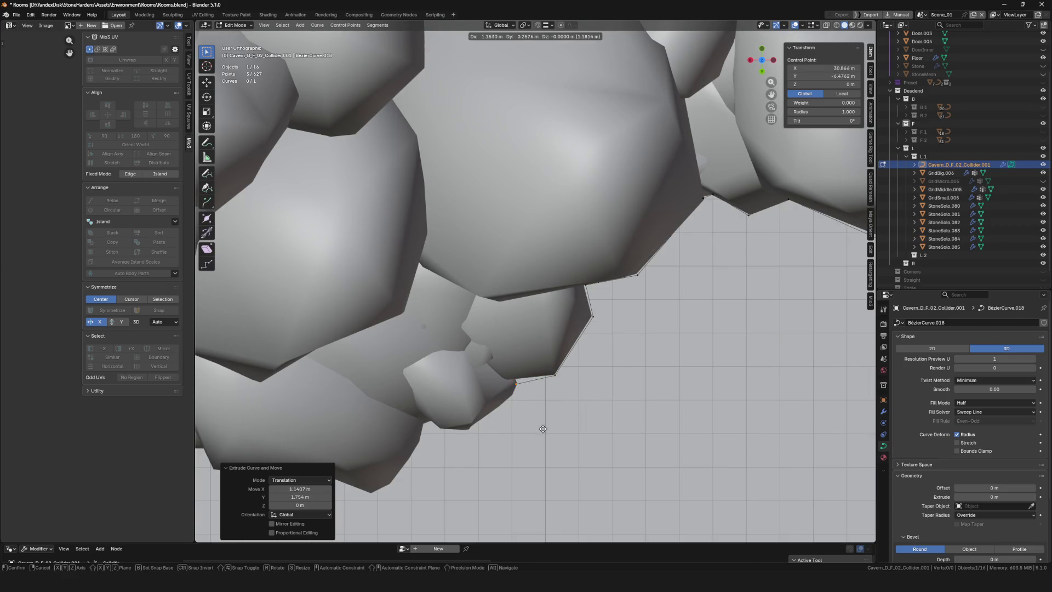
click(540, 434)
key(e)
click(486, 477)
key(e)
mouse_move(486, 476)
shift+middle_down()
mouse_move(572, 411)
mouse_move(601, 327)
shift+middle_up()
Trace the remaining lower rock edge to close out this stretch of the outline
click(573, 410)
key(e)
click(601, 327)
key(e)
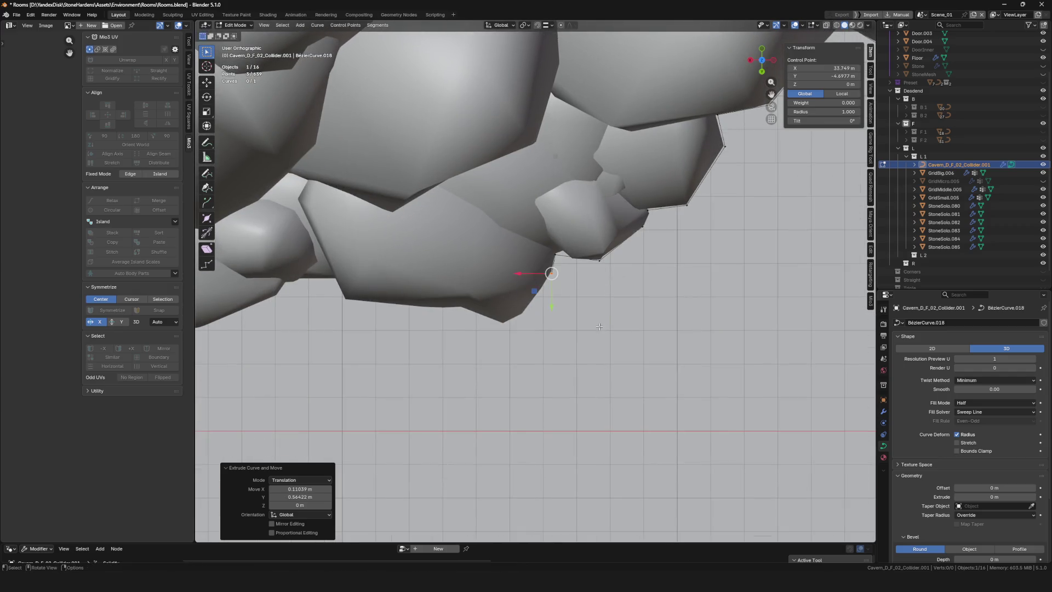
click(570, 366)
key(e)
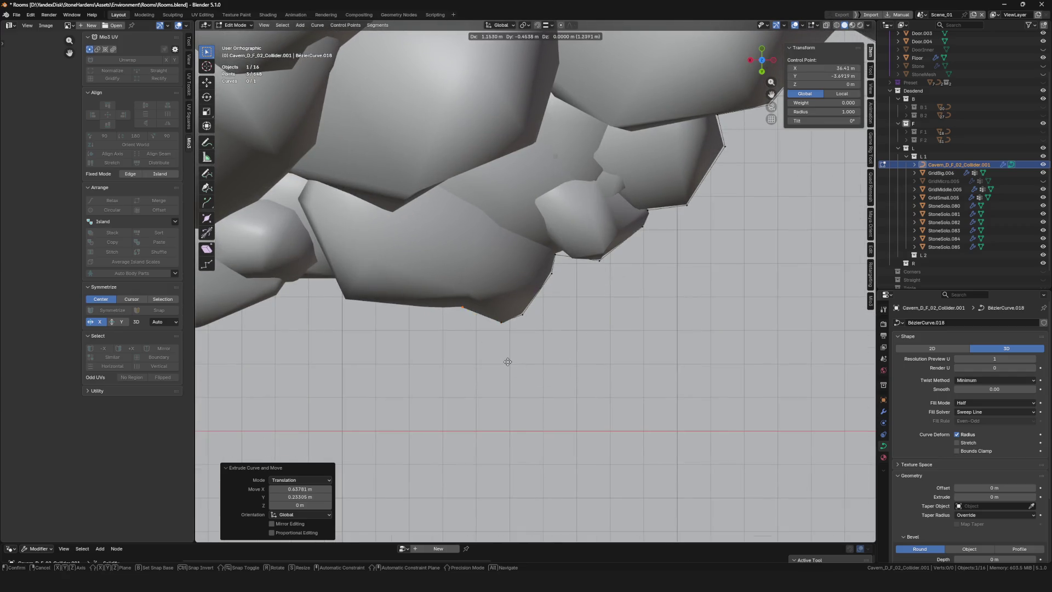
click(508, 361)
key(e)
shift+middle_drag(507, 362, 664, 305)
click(652, 356)
key(e)
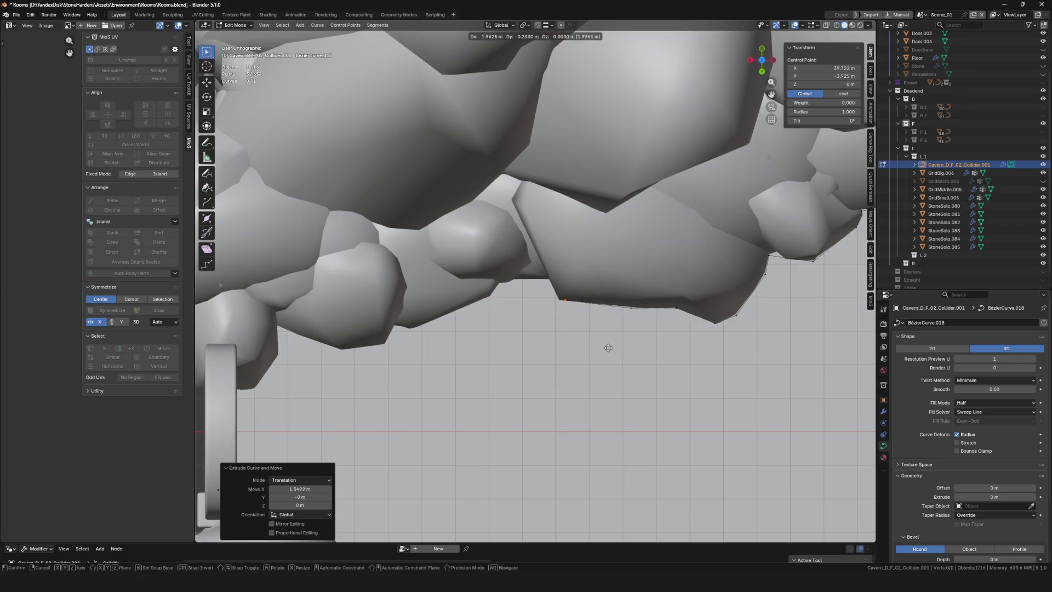
click(592, 328)
key(e)
click(556, 326)
key(e)
click(534, 333)
key(e)
click(525, 347)
key(e)
click(425, 382)
key(e)
shift+middle_drag(425, 382, 606, 376)
click(609, 374)
key(e)
click(545, 377)
key(e)
click(521, 413)
key(e)
click(504, 412)
scroll(505, 412, down, 8)
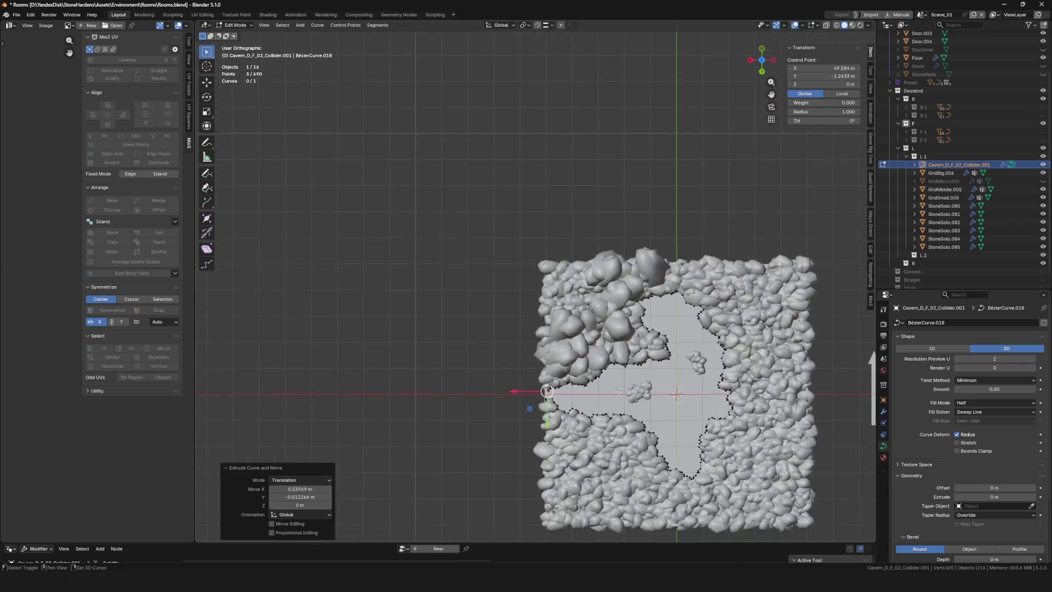
Save the scene file Rooms.blend
shift+middle_drag(642, 410, 538, 317)
key(ctrl+s)
scroll(538, 316, up, 6)
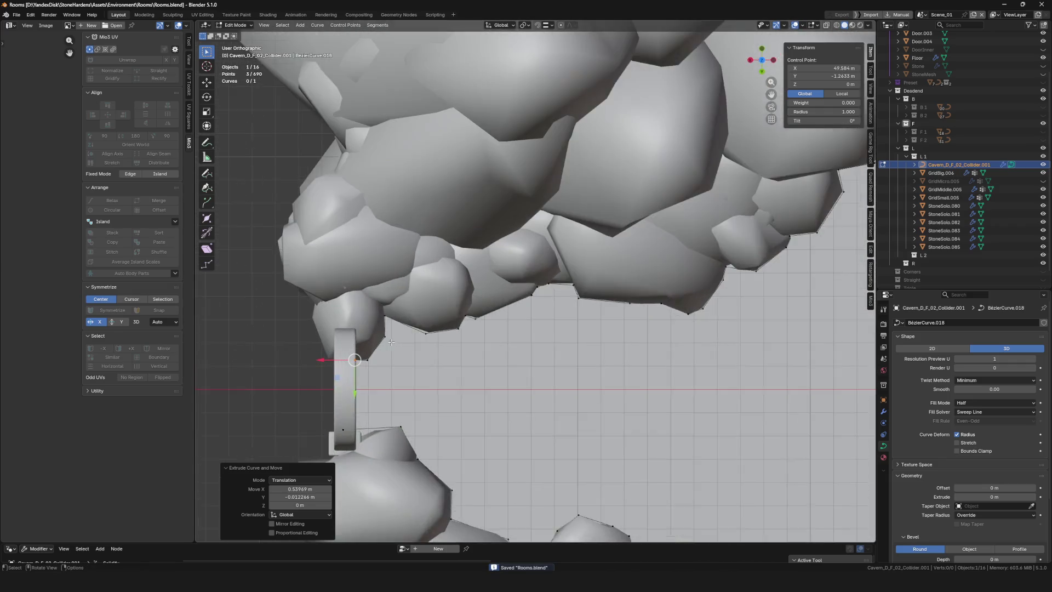
Copy the selected outline end points and place them beside the small central stone cluster
drag(313, 353, 341, 376)
key(e)
click(396, 361)
shift+middle_drag(396, 362, 548, 296)
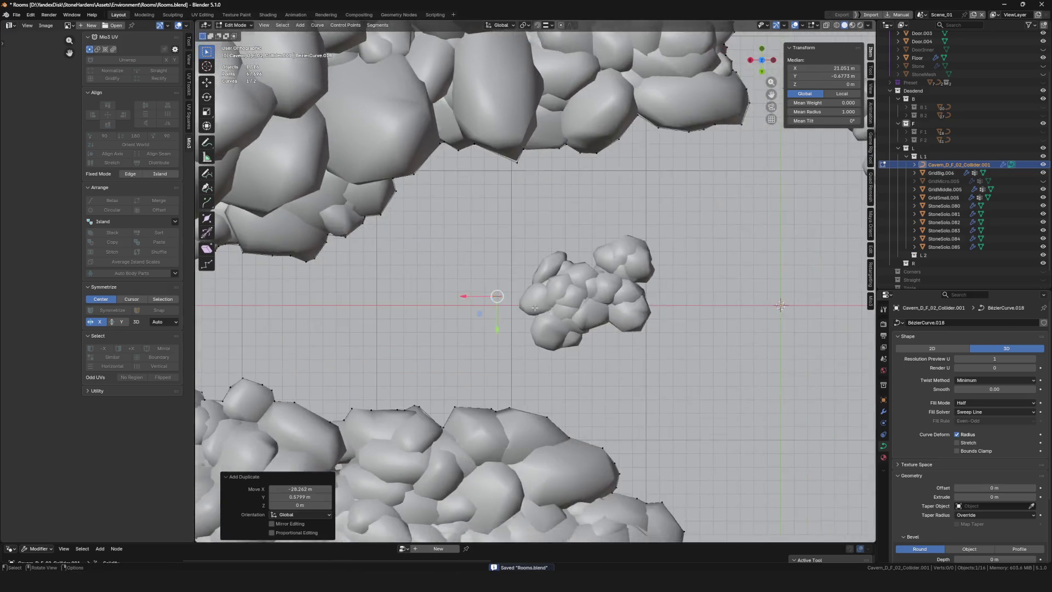
scroll(548, 296, up, 6)
Extrude outline points around the small cluster's corner and along its top edge
key(e)
click(725, 308)
key(e)
click(703, 212)
key(e)
shift+middle_drag(639, 171, 416, 256)
scroll(416, 255, up, 3)
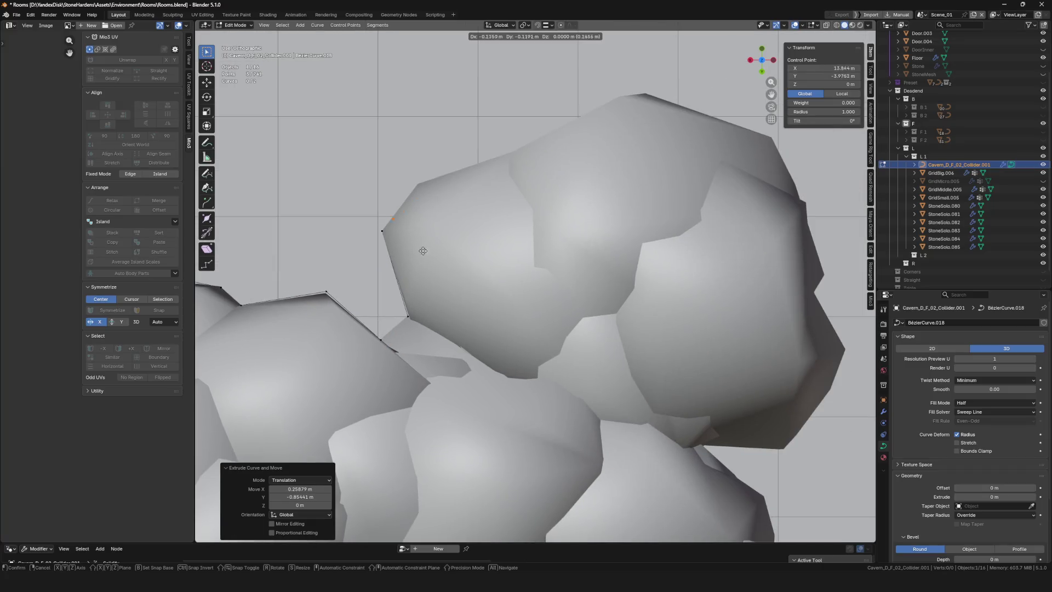
click(444, 218)
key(e)
click(537, 186)
key(e)
click(646, 129)
key(e)
click(674, 126)
shift+middle_drag(674, 126, 413, 141)
Extrude outline points down the right side of the central rock cluster to its corner
key(e)
click(610, 275)
key(e)
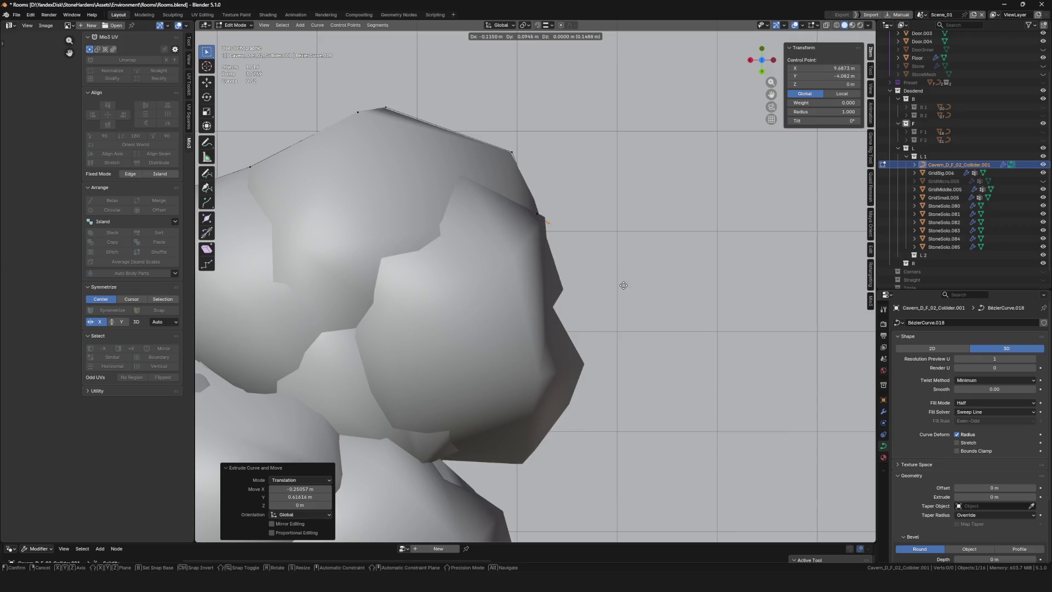
click(620, 306)
key(e)
click(636, 354)
key(e)
click(625, 371)
key(e)
click(655, 437)
Continue tracing outline points along the cluster's stone edges and corners
shift+middle_drag(655, 438, 652, 317)
key(e)
click(588, 387)
key(e)
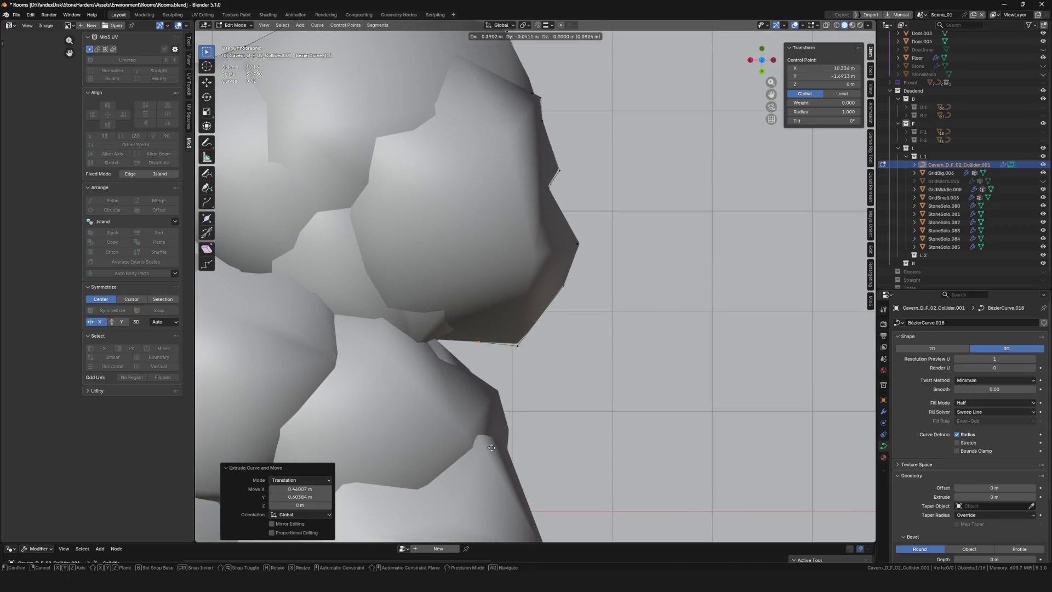
click(451, 448)
key(e)
click(490, 487)
key(e)
click(530, 503)
shift+middle_drag(530, 503, 549, 335)
key(e)
click(570, 396)
key(e)
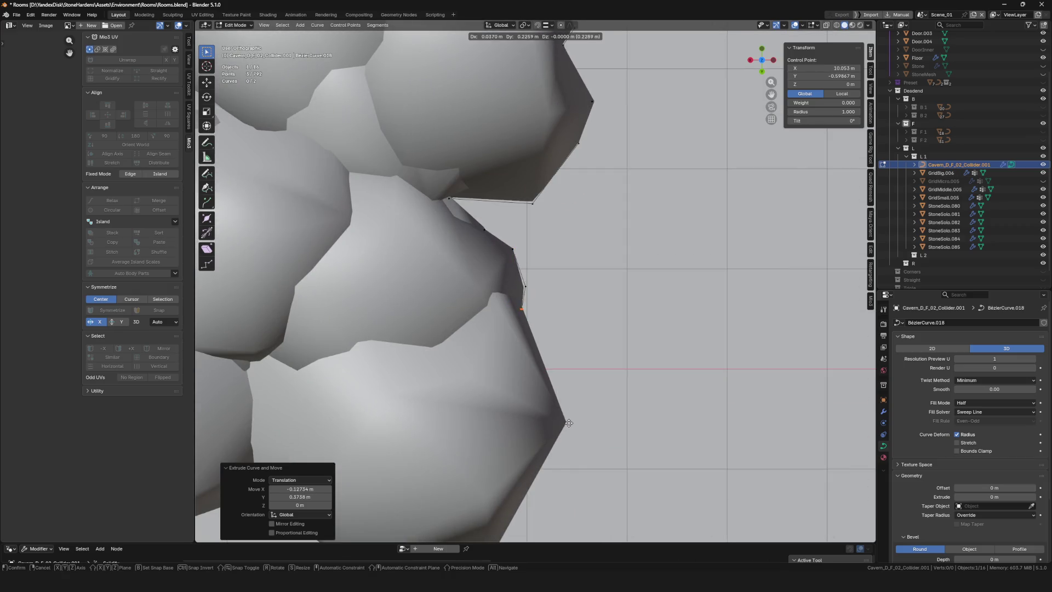
click(603, 478)
Extrude outline points along the cluster's lower edge to the rock corner
scroll(589, 236, down, 5)
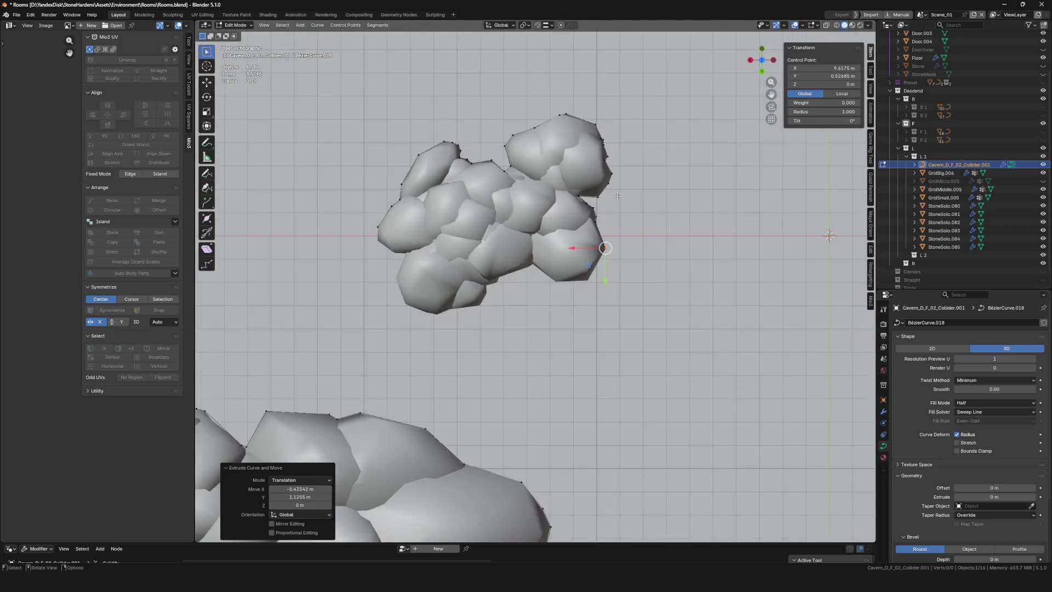
scroll(615, 289, up, 4)
key(e)
click(558, 385)
key(e)
click(476, 390)
key(e)
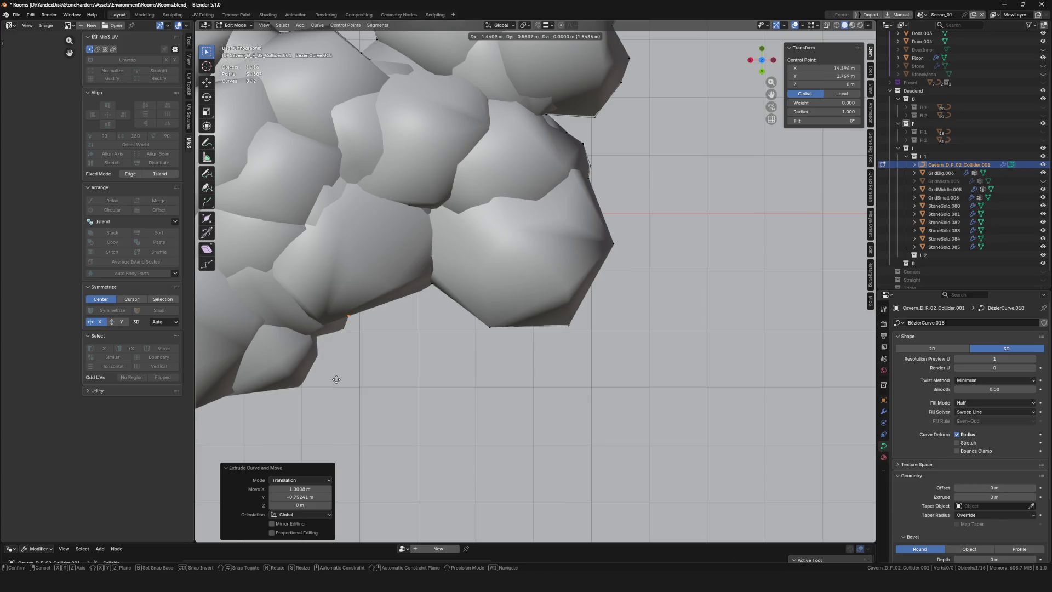
click(331, 394)
key(e)
click(305, 417)
Trace the remaining outline points around the cluster up to the final point
shift+middle_drag(305, 416, 590, 357)
key(e)
click(598, 379)
key(e)
click(496, 402)
key(e)
click(459, 394)
key(e)
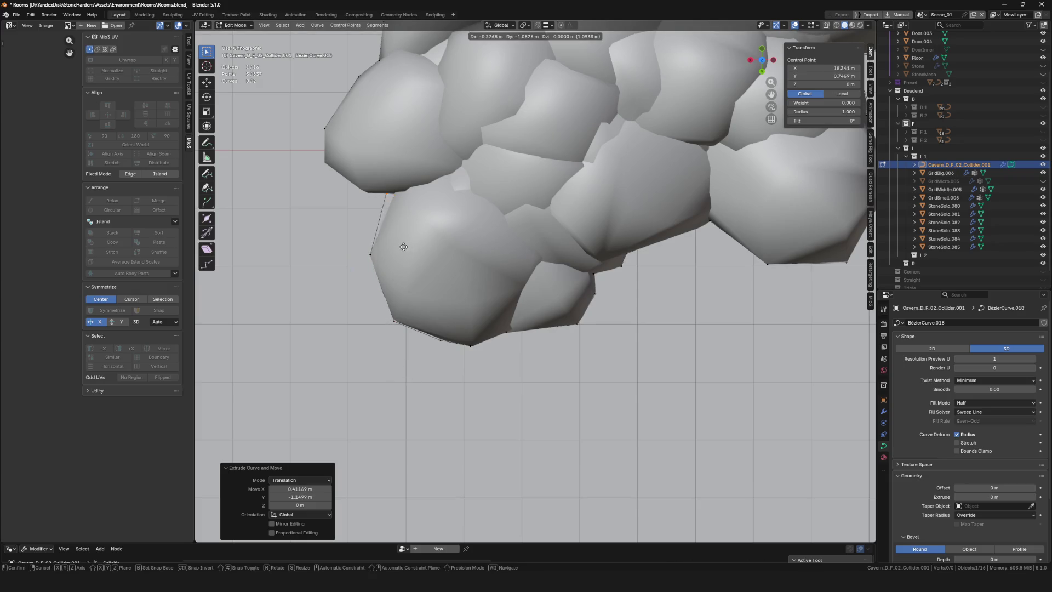
click(383, 244)
Box-select the outline end points near the cluster's left edge and duplicate them
scroll(560, 254, up, 3)
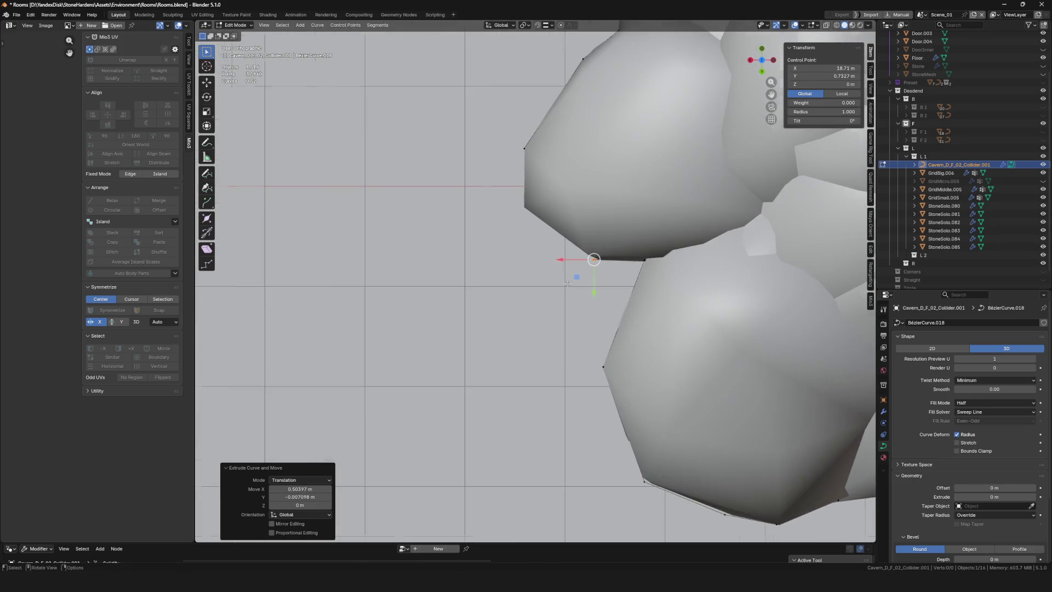
scroll(560, 254, down, 5)
scroll(397, 246, up, 6)
scroll(397, 246, down, 3)
scroll(437, 233, up, 5)
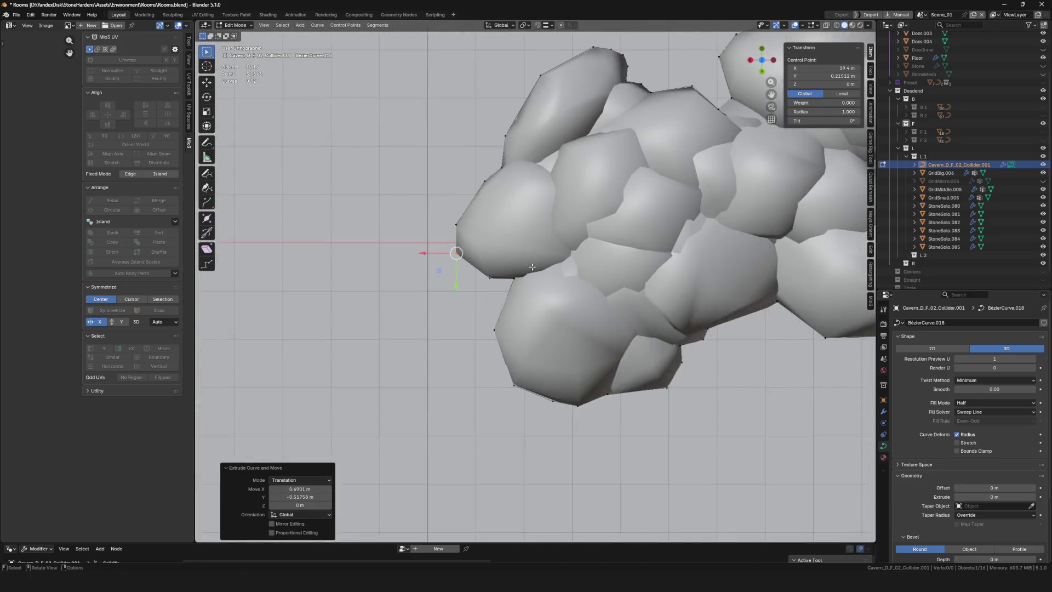
drag(414, 110, 434, 155)
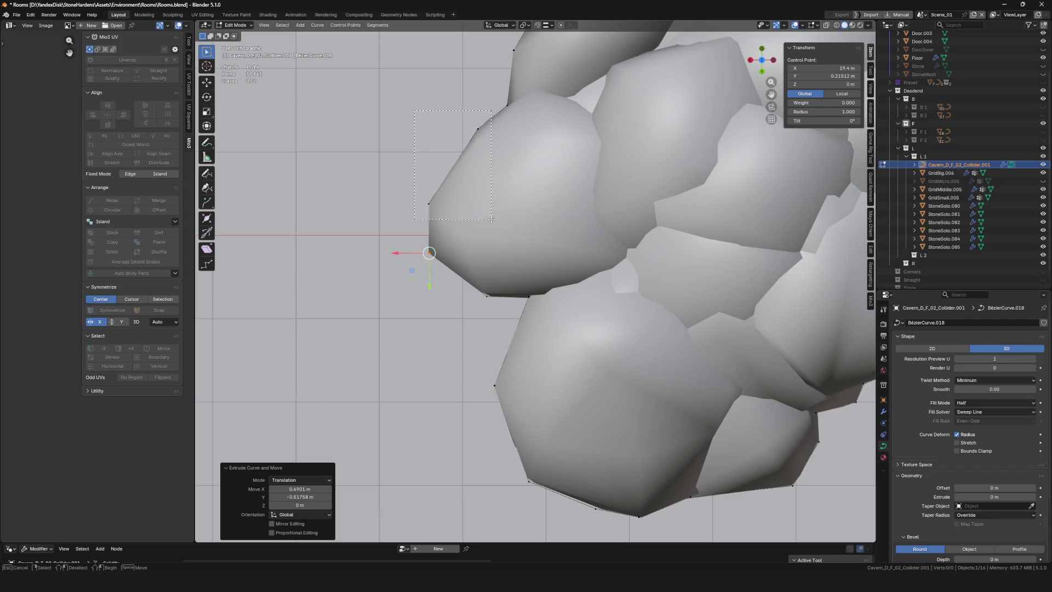
drag(491, 219, 490, 219)
scroll(491, 219, down, 5)
key(e)
alt+scroll(548, 209, down, 3)
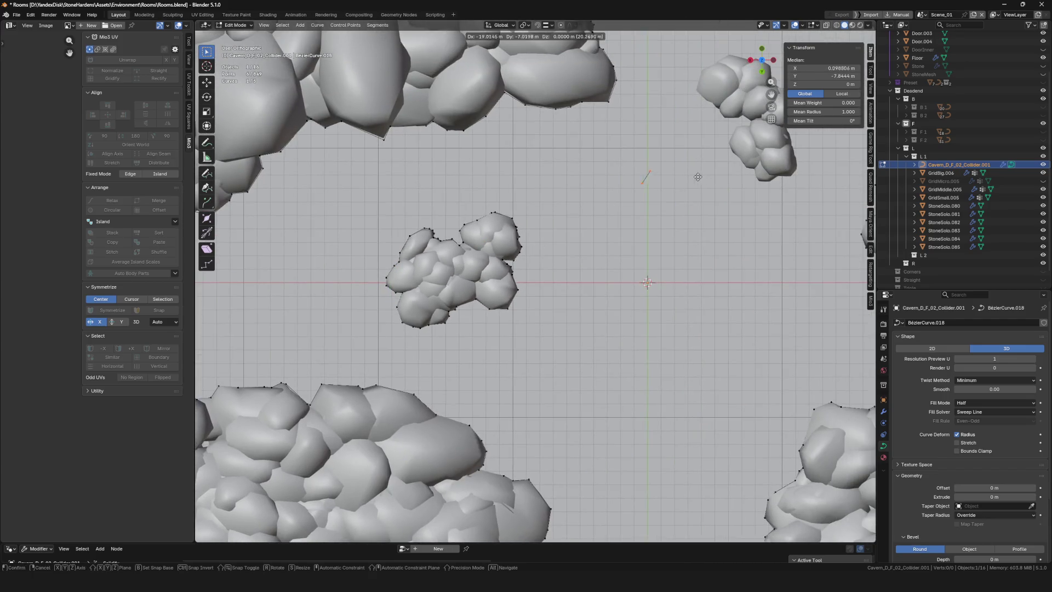
Drop the copied points by the next cluster and extrude outline points along its upper rock edges
click(699, 177)
scroll(532, 138, up, 8)
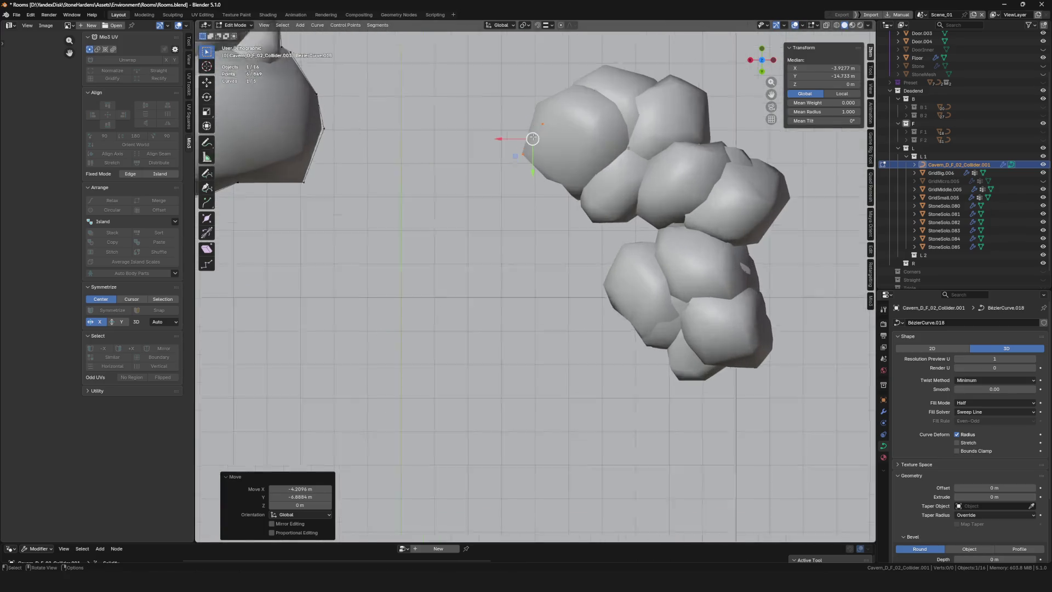
scroll(533, 138, up, 5)
key(e)
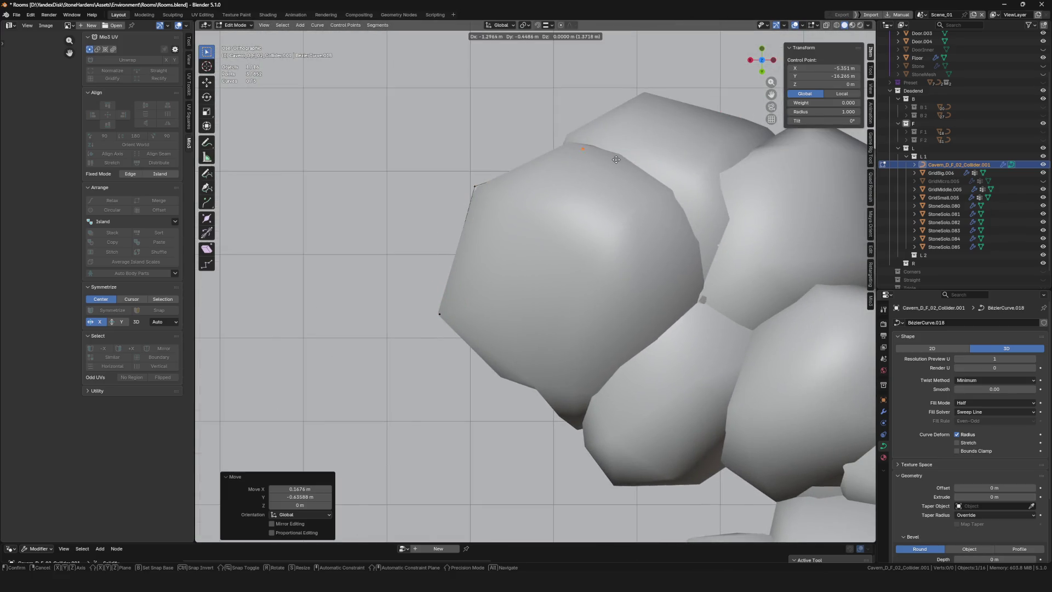
click(598, 156)
key(e)
click(633, 96)
key(e)
click(665, 111)
shift+middle_drag(665, 111, 444, 145)
key(e)
click(552, 166)
key(e)
click(584, 150)
key(e)
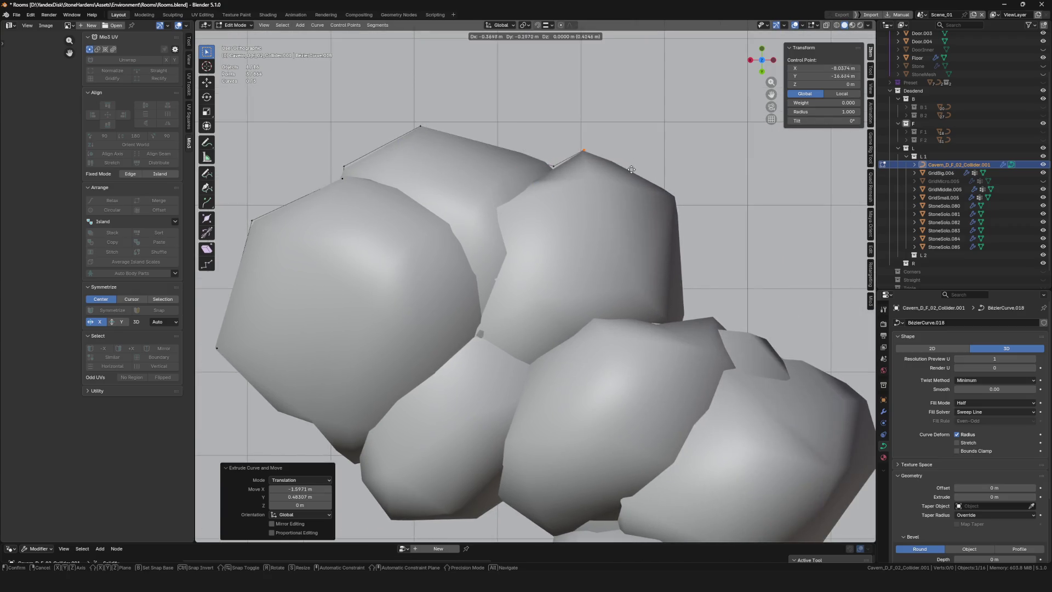
click(729, 215)
shift+middle_drag(729, 214, 537, 155)
key(e)
click(553, 341)
key(e)
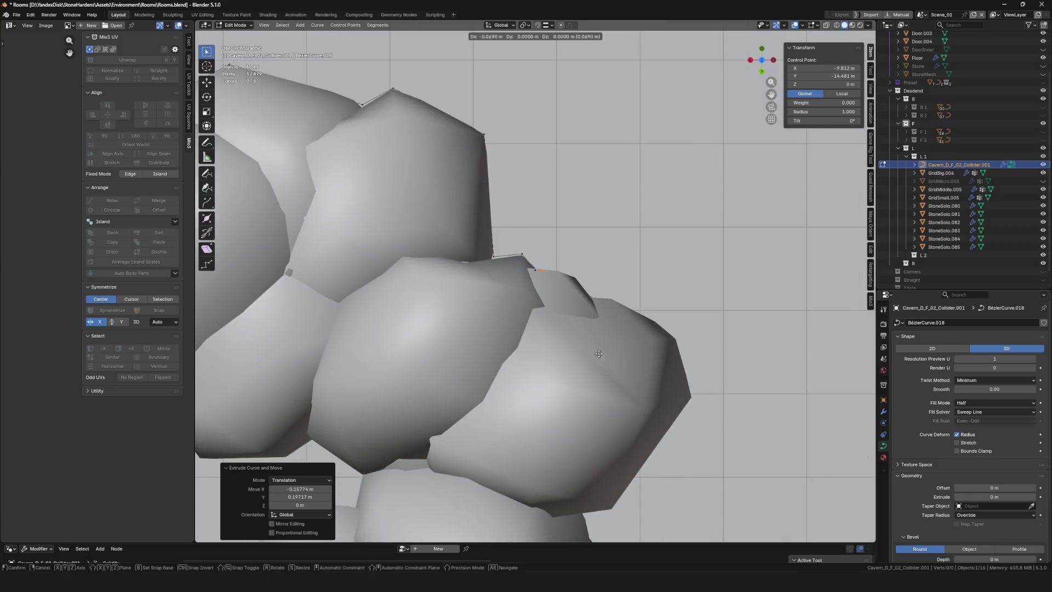
click(636, 360)
key(e)
click(649, 382)
key(e)
click(666, 381)
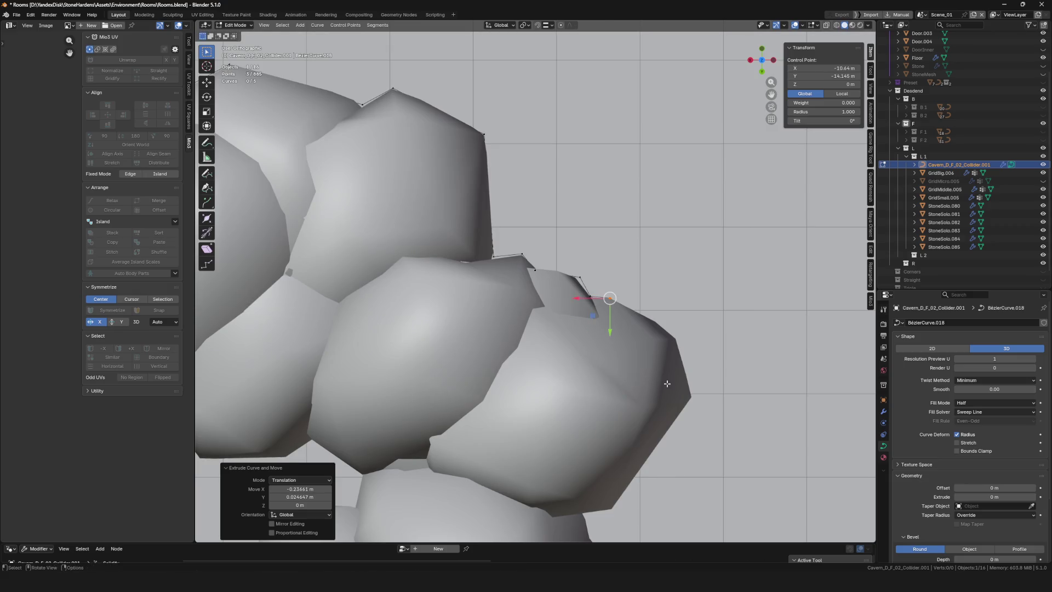
Continue extruding outline points down the cluster's side and around its lower corners
shift+middle_drag(668, 381, 540, 251)
key(e)
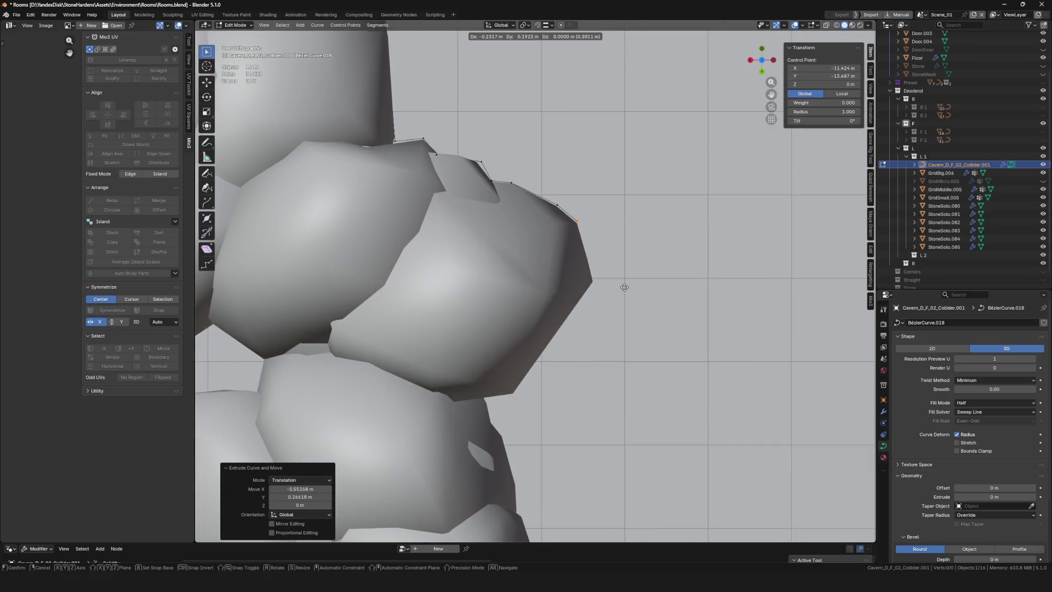
click(642, 351)
key(e)
mouse_move(642, 350)
shift+middle_down()
mouse_move(622, 182)
mouse_move(570, 380)
shift+middle_up()
click(551, 270)
key(e)
click(536, 412)
key(e)
click(543, 440)
key(e)
click(559, 457)
shift+middle_drag(558, 403, 502, 259)
key(e)
click(523, 327)
key(e)
click(527, 329)
key(e)
click(543, 378)
key(e)
click(517, 329)
key(e)
click(565, 437)
shift+middle_drag(565, 437, 643, 307)
key(e)
click(660, 421)
key(e)
click(657, 445)
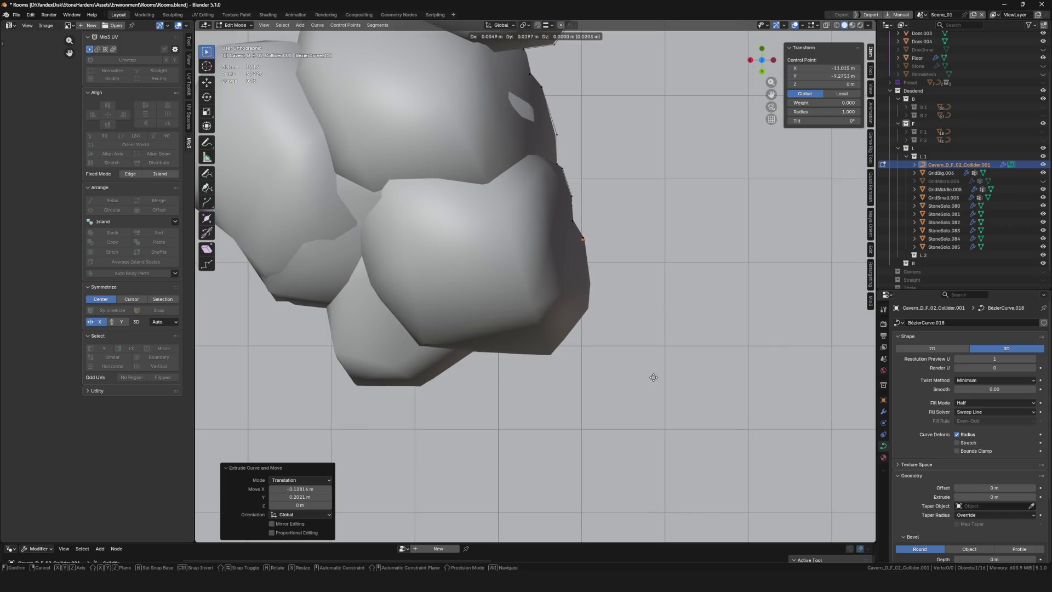
key(e)
click(539, 496)
Extrude the remaining points along the stone edge until the outline wraps around the cluster
key(e)
click(424, 530)
shift+middle_drag(542, 506, 710, 504)
key(e)
click(501, 355)
key(e)
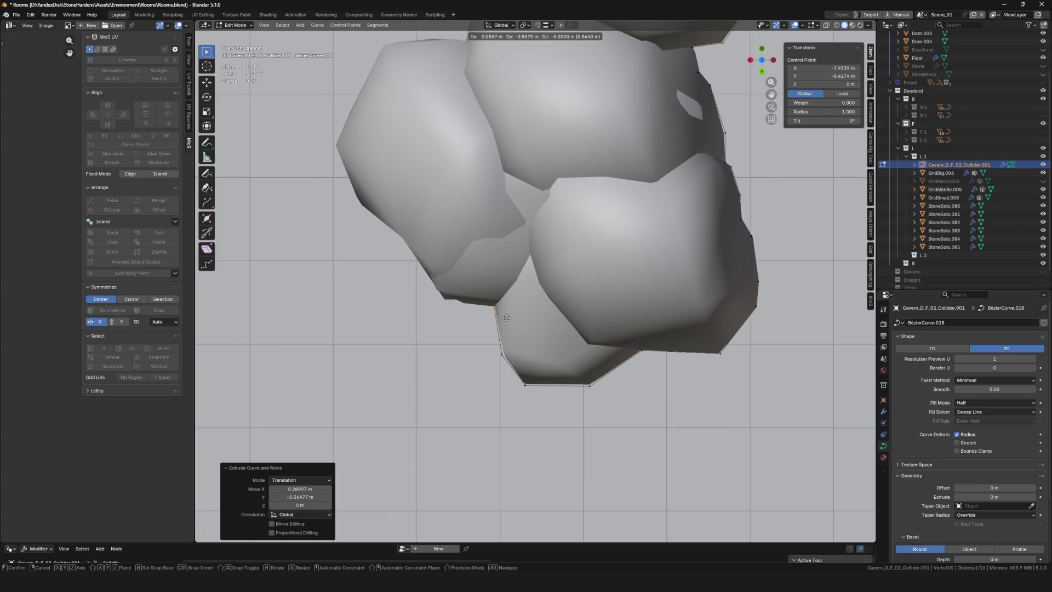
click(453, 307)
key(e)
click(414, 232)
key(e)
click(360, 199)
shift+middle_drag(361, 200, 441, 281)
key(e)
click(479, 268)
key(e)
click(527, 162)
scroll(527, 163, up, 2)
shift+middle_drag(526, 162, 538, 340)
key(e)
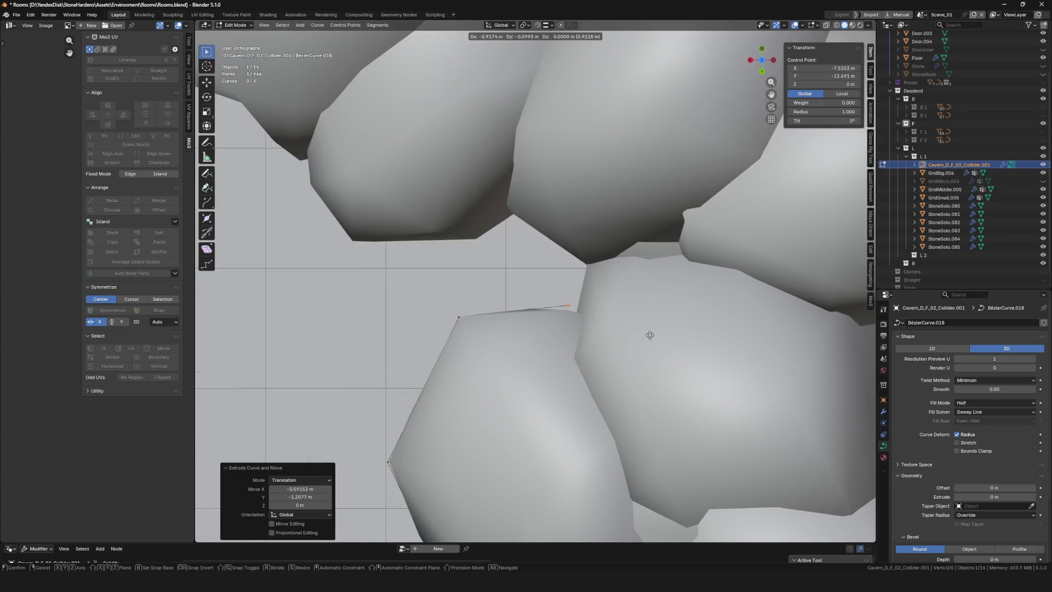
click(653, 340)
key(e)
click(662, 294)
key(e)
click(541, 262)
key(e)
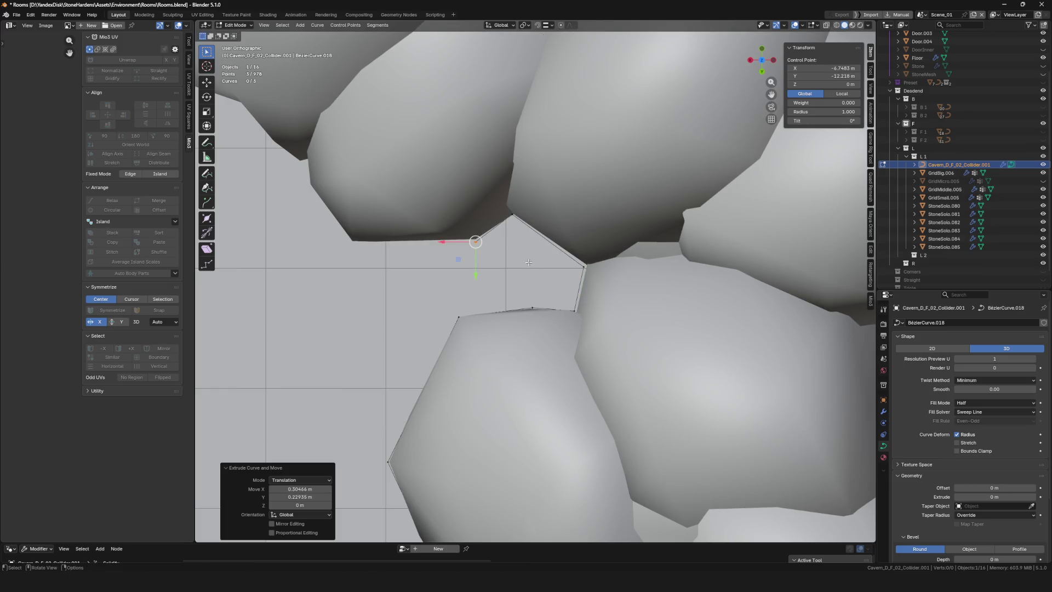
click(384, 261)
shift+middle_drag(384, 261, 616, 327)
key(e)
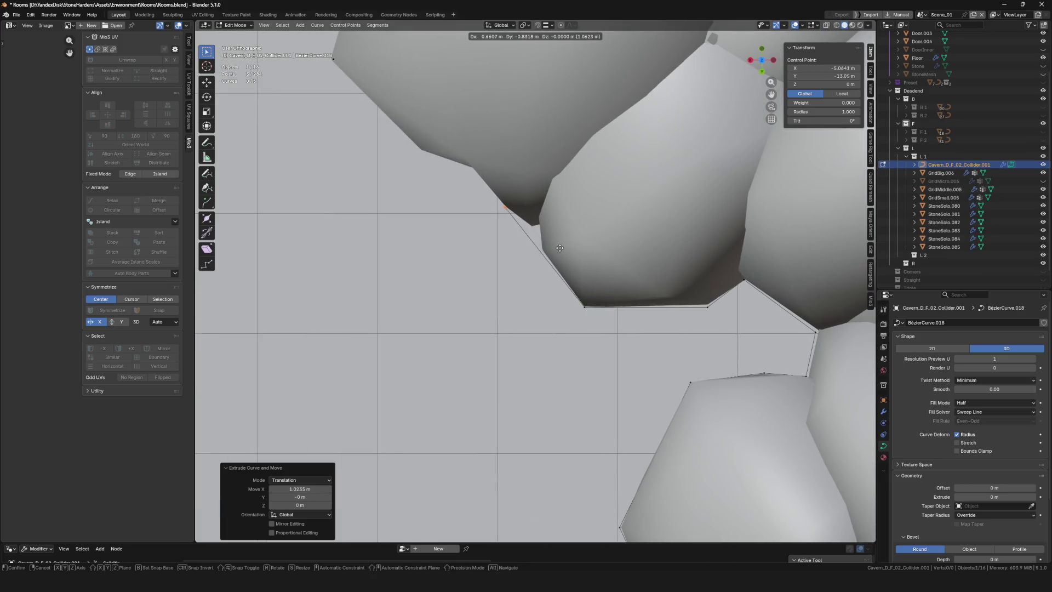
click(524, 208)
shift+middle_drag(524, 209, 629, 328)
key(e)
click(515, 244)
Box-select the collider curve's open end points
scroll(608, 374, down, 6)
scroll(608, 375, down, 3)
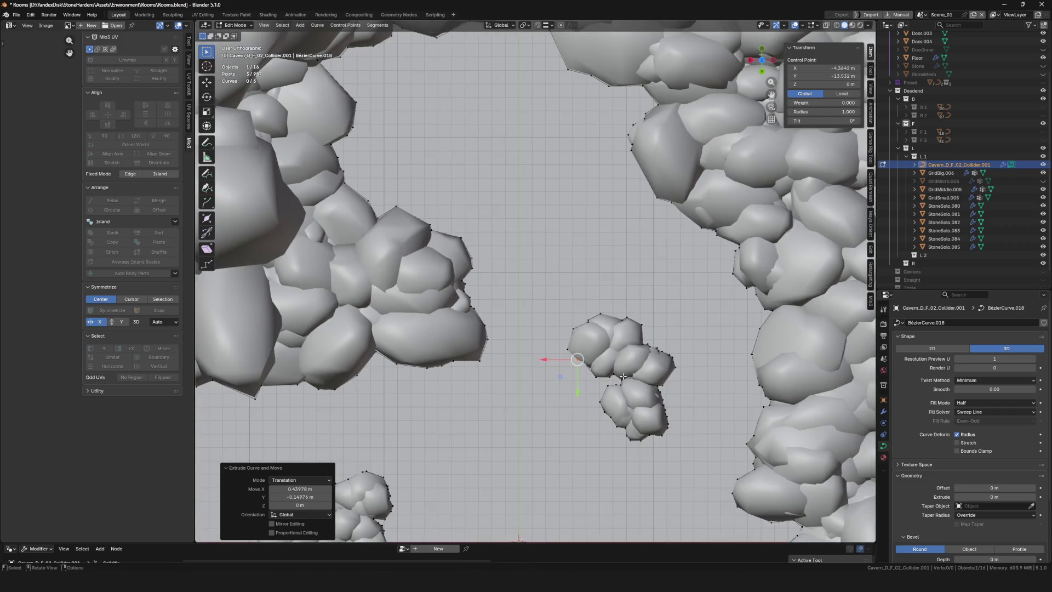
scroll(493, 230, up, 8)
drag(430, 121, 529, 260)
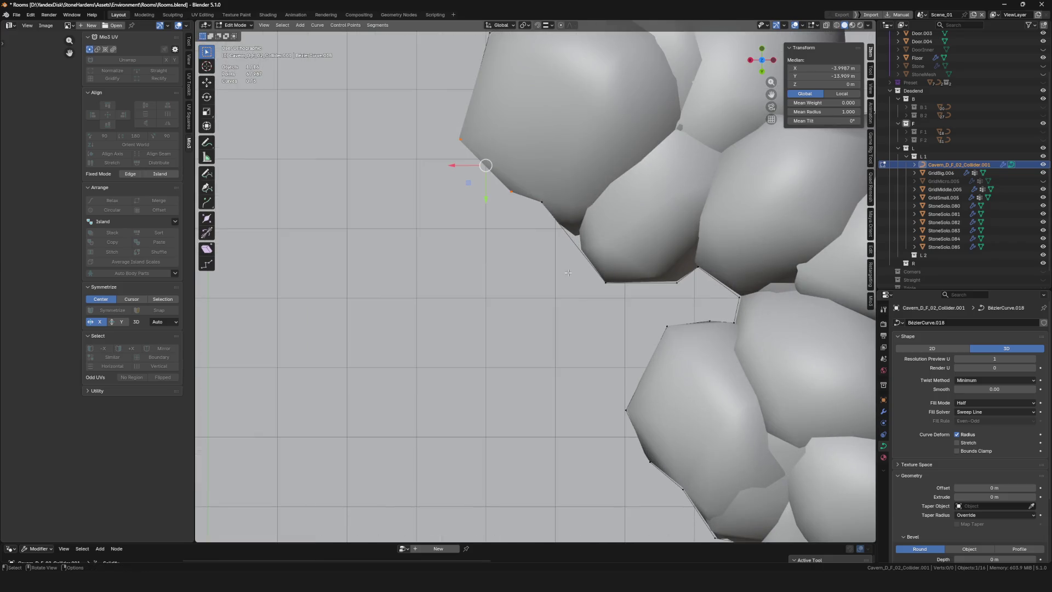
scroll(527, 274, down, 5)
scroll(487, 330, down, 2)
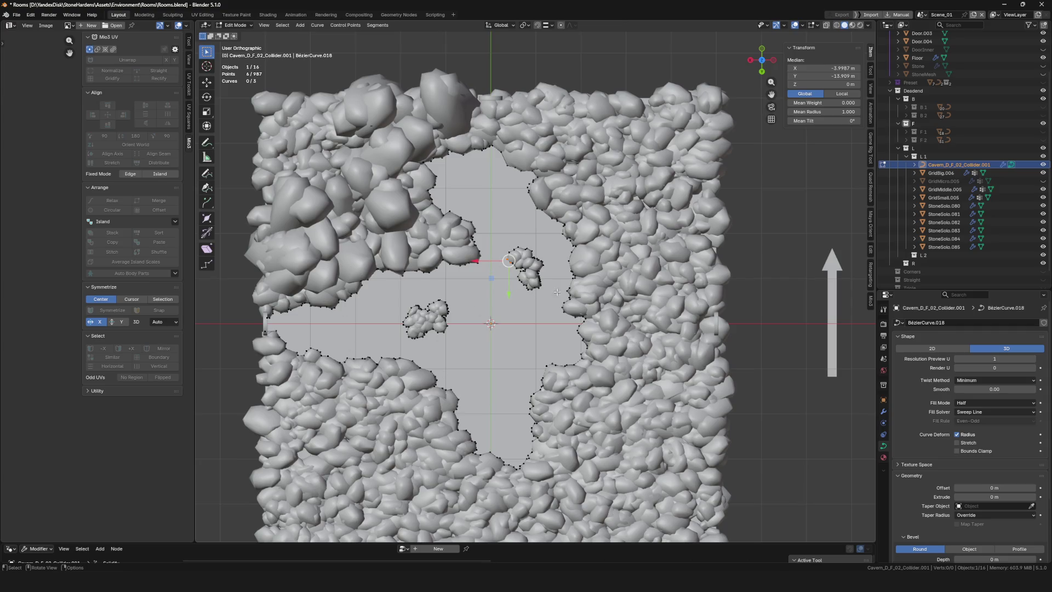
Set the collider curve's Shape to 2D and isolate it in Local view, framed on the selected points
scroll(556, 293, up, 10)
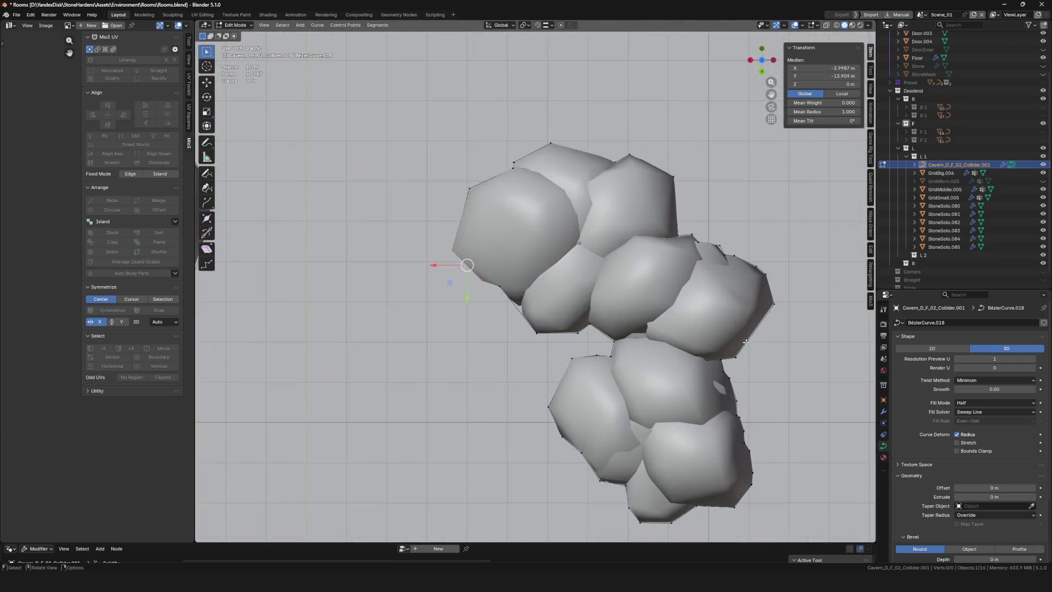
click(934, 349)
key(KP_Divide)
scroll(534, 362, up, 4)
key(KP_Decimal)
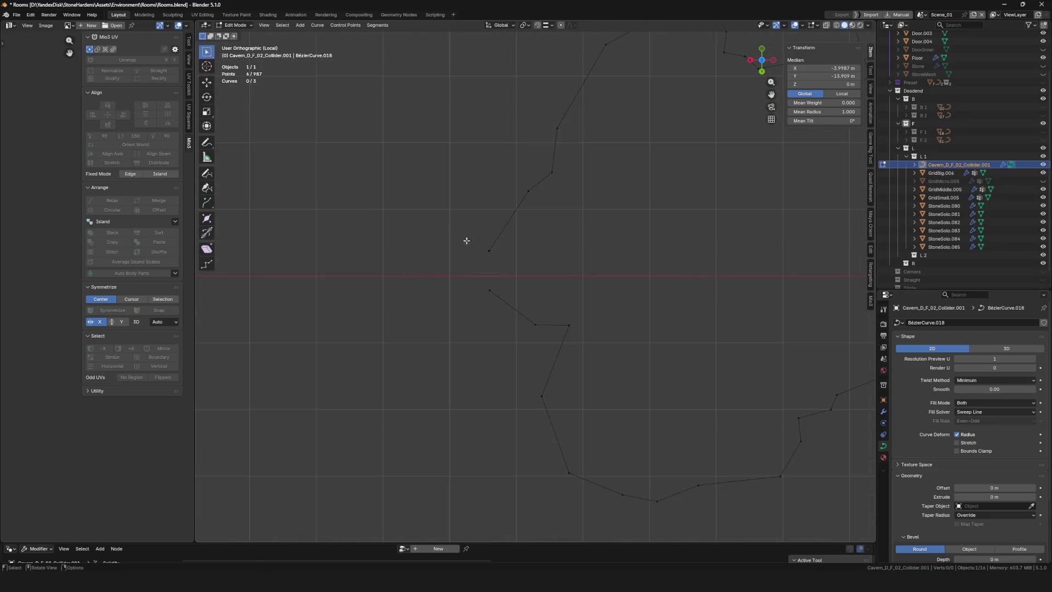
scroll(518, 321, down, 5)
scroll(570, 336, up, 2)
scroll(570, 336, down, 3)
scroll(564, 340, up, 6)
scroll(384, 328, up, 1)
Select the upper and lower curve end points and run a scale on them
click(385, 328)
click(392, 411)
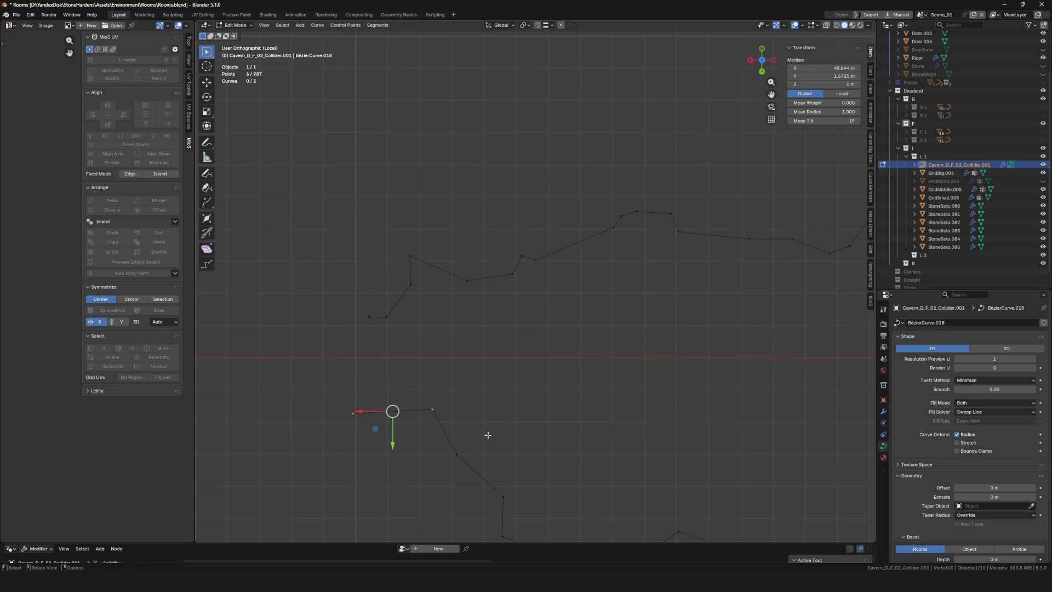
key(s)
key(Return)
scroll(461, 337, up, 3)
Save Rooms.blend and exit Local view to show all the stone meshes again
key(ctrl+s)
ctrl+scroll(488, 359, left, 3)
scroll(505, 352, down, 3)
shift+scroll(498, 333, down, 2)
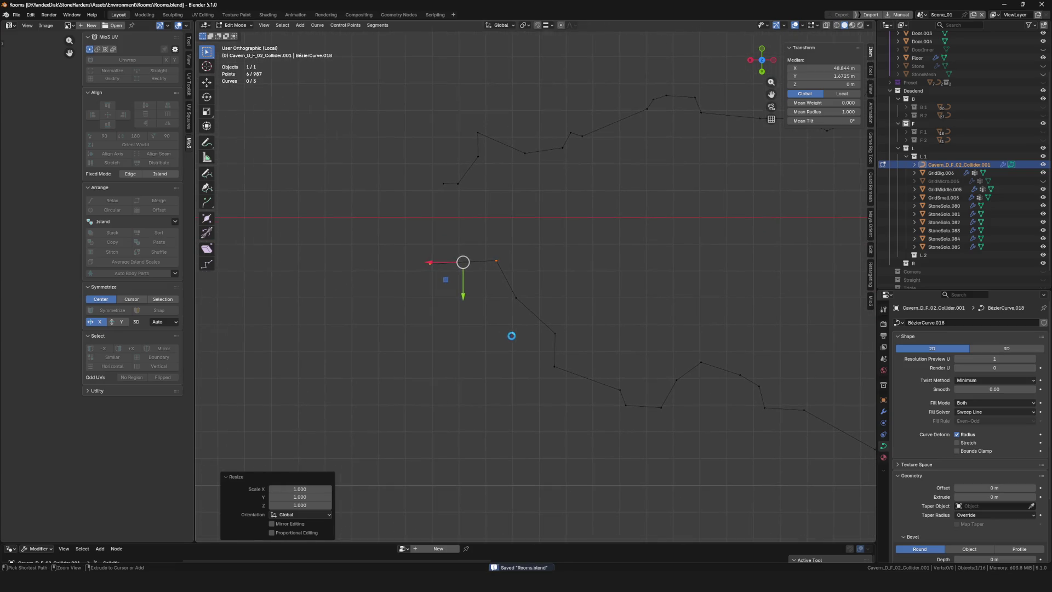
key(KP_Divide)
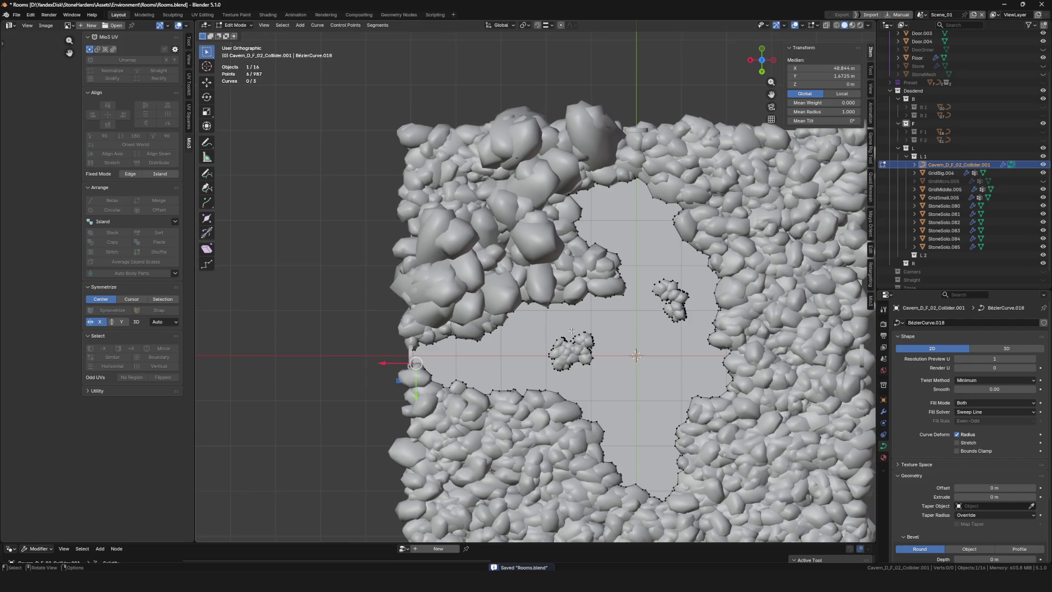
scroll(592, 299, up, 10)
Flatten the end points to Y 0, then align the upper curve point to the same Y
text(sy0)
key(Return)
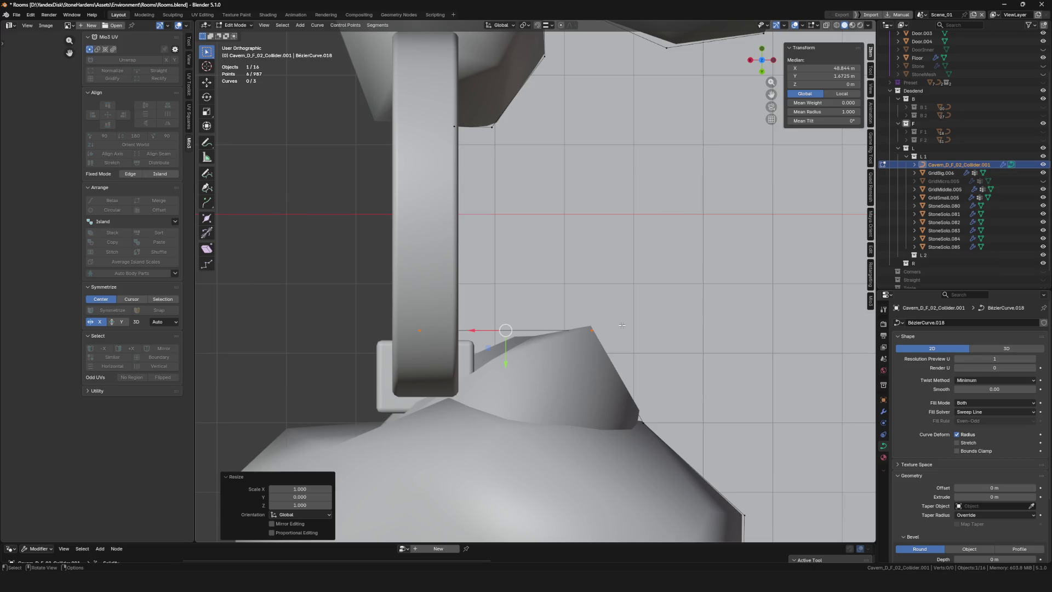
scroll(555, 242, down, 2)
scroll(555, 242, up, 1)
click(555, 264)
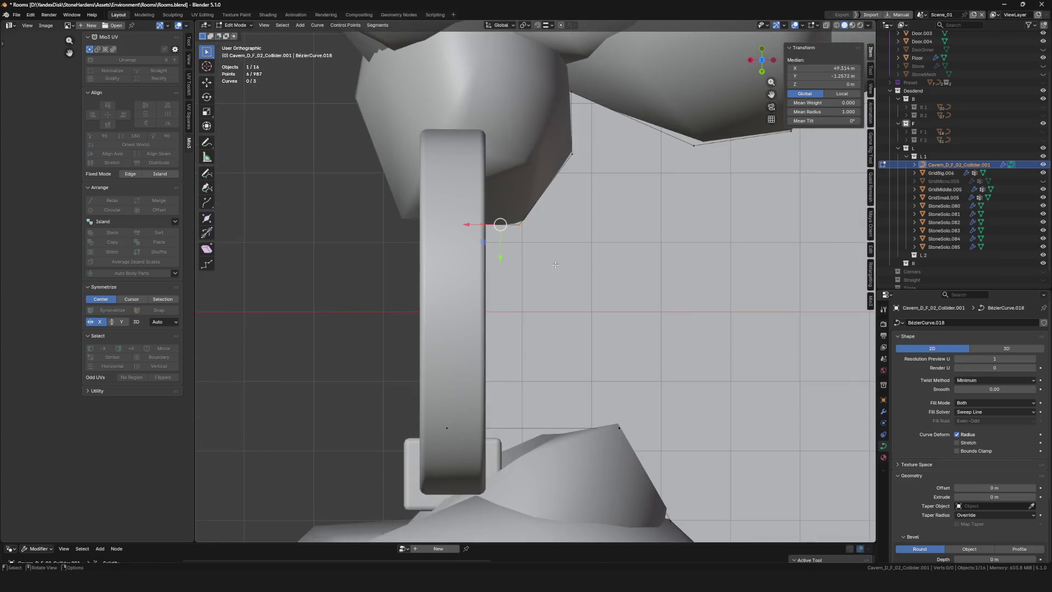
key(s)
key(y)
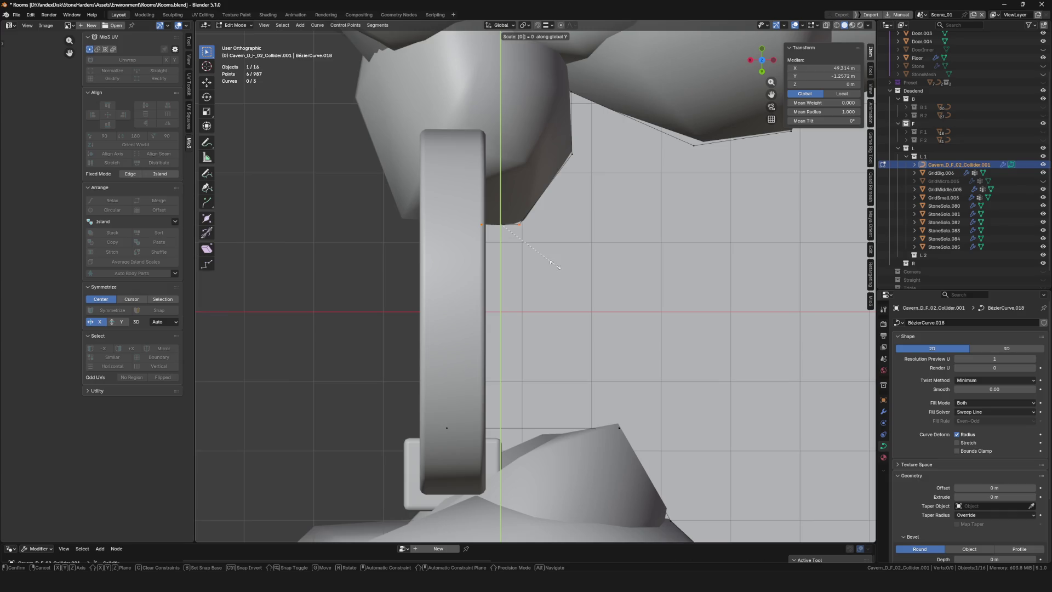
key(Return)
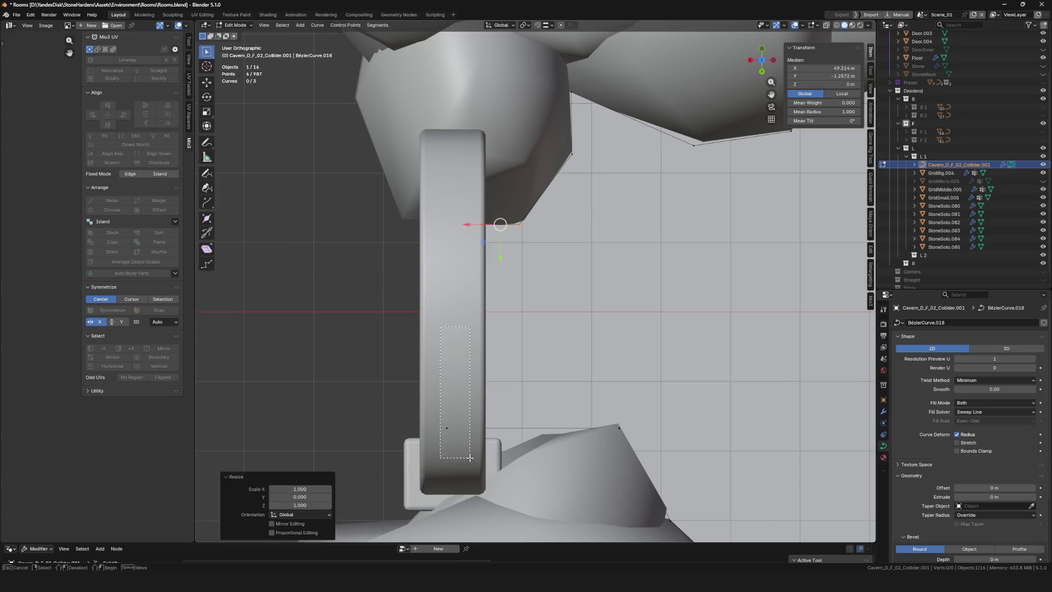
With X-ray and snapping on, move the end control point along X onto the edge at X 50 m
click(482, 224)
key(alt+z)
scroll(443, 242, up, 3)
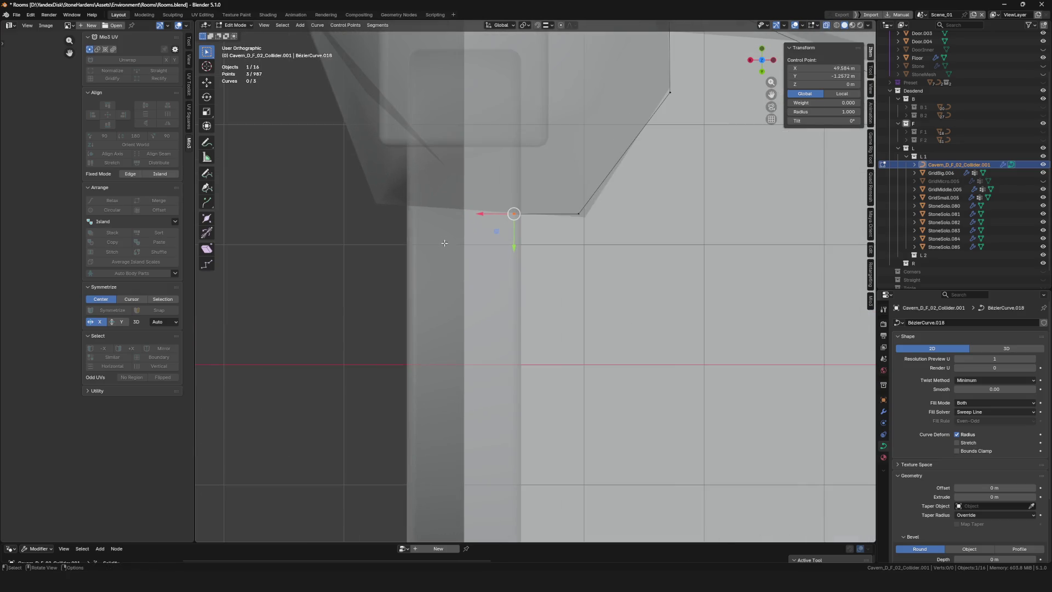
click(537, 24)
key(g)
key(x)
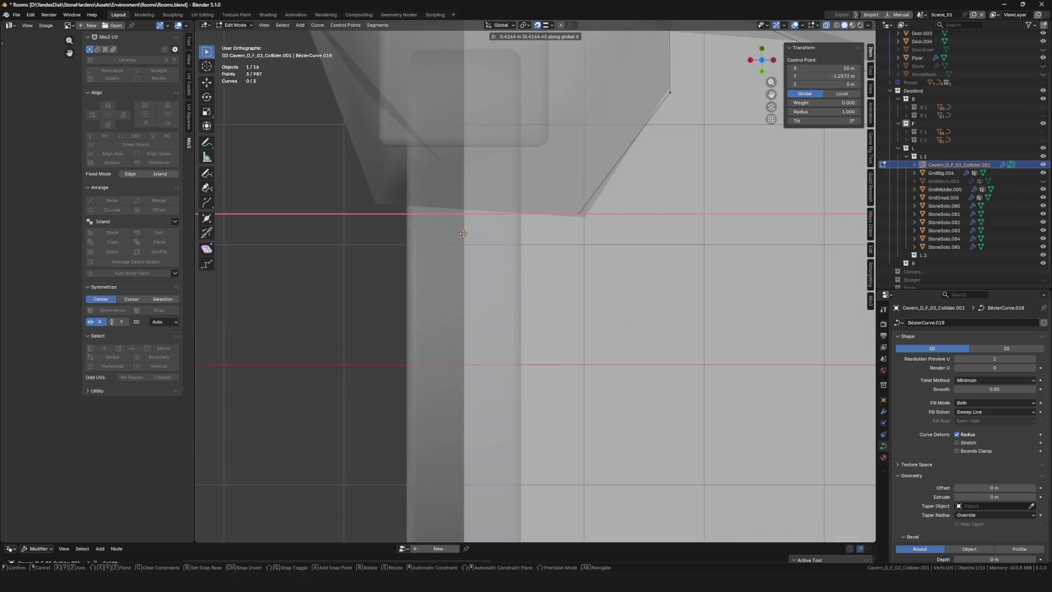
click(543, 242)
Select the other end control point and undo the last edit
scroll(543, 243, down, 4)
shift+middle_drag(506, 423, 497, 360)
scroll(498, 361, up, 2)
click(485, 349)
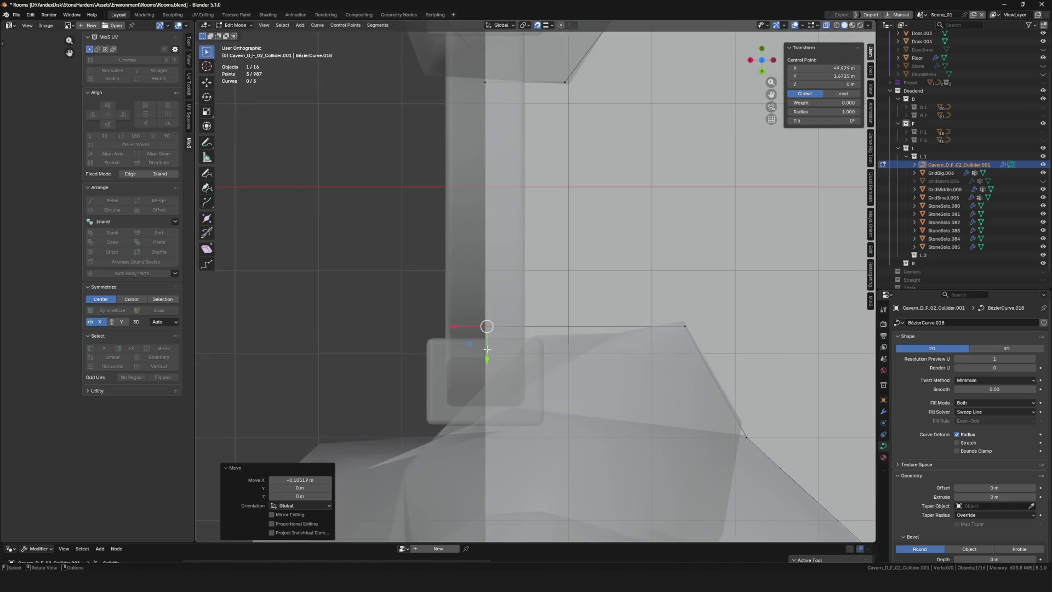
scroll(486, 349, down, 7)
key(ctrl+z)
scroll(489, 398, down, 4)
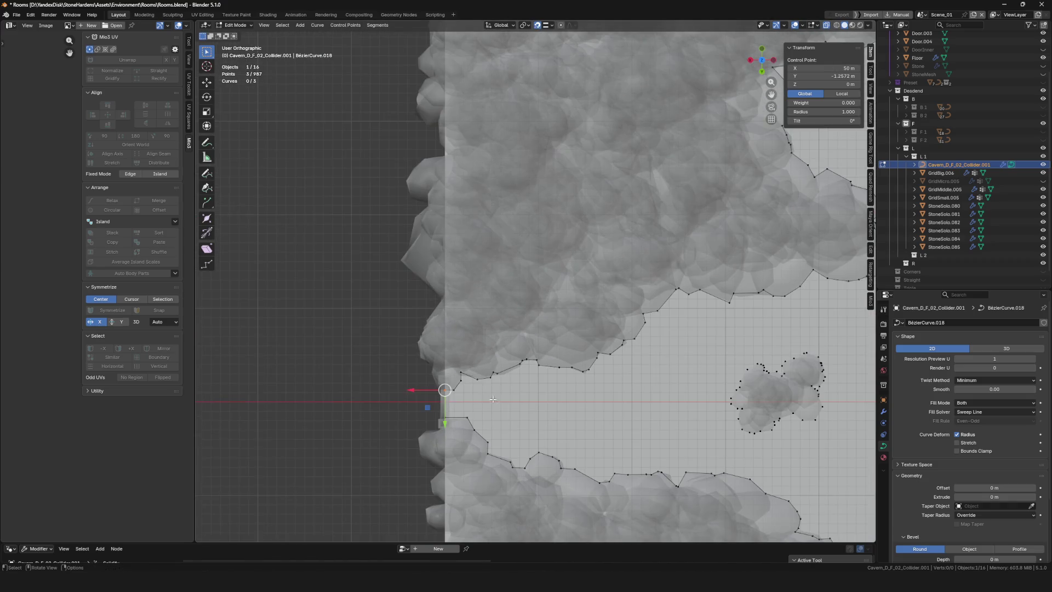
Extrude the collider curve end along Y to the stone square's bottom corner
key(e)
key(y)
click(515, 112)
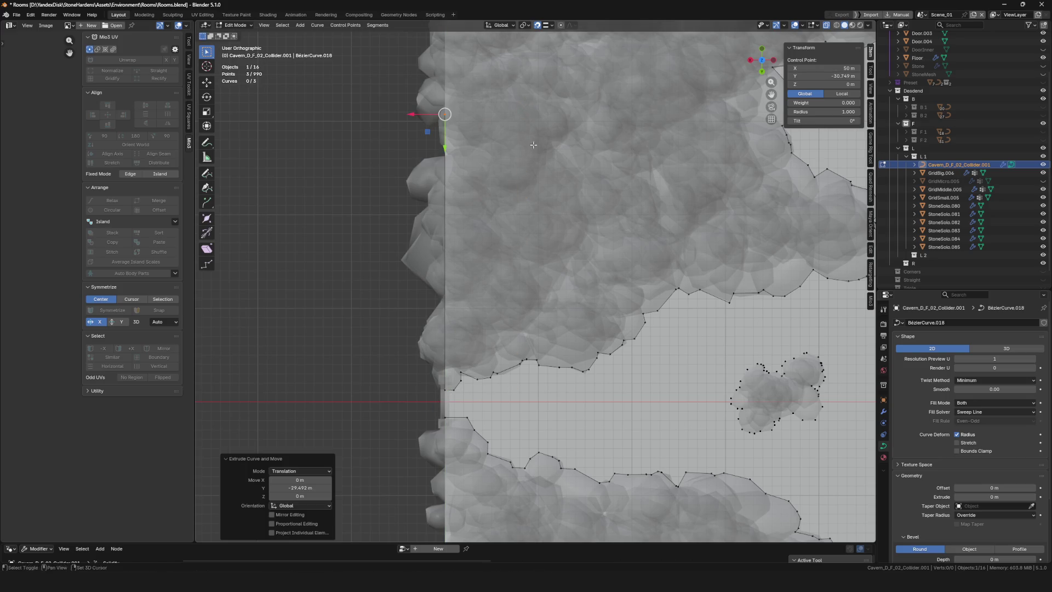
shift+middle_drag(602, 429, 534, 36)
scroll(467, 261, down, 6)
scroll(466, 263, up, 5)
key(g)
key(y)
click(463, 145)
scroll(518, 235, down, 6)
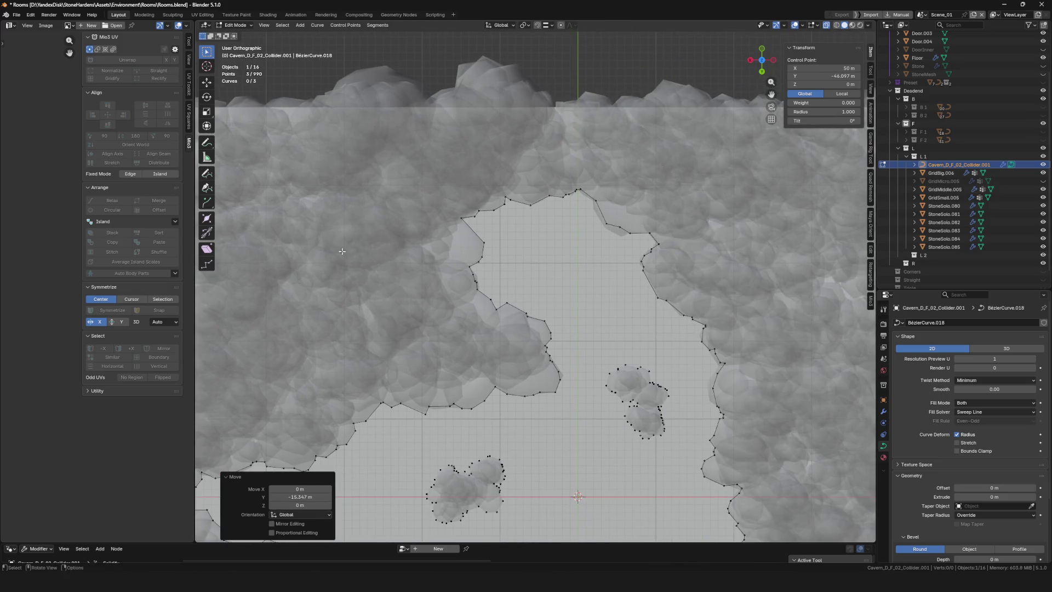
Extrude the curve along X, Y and X to the remaining corners, aligning the last corner with the edge
key(g)
key(x)
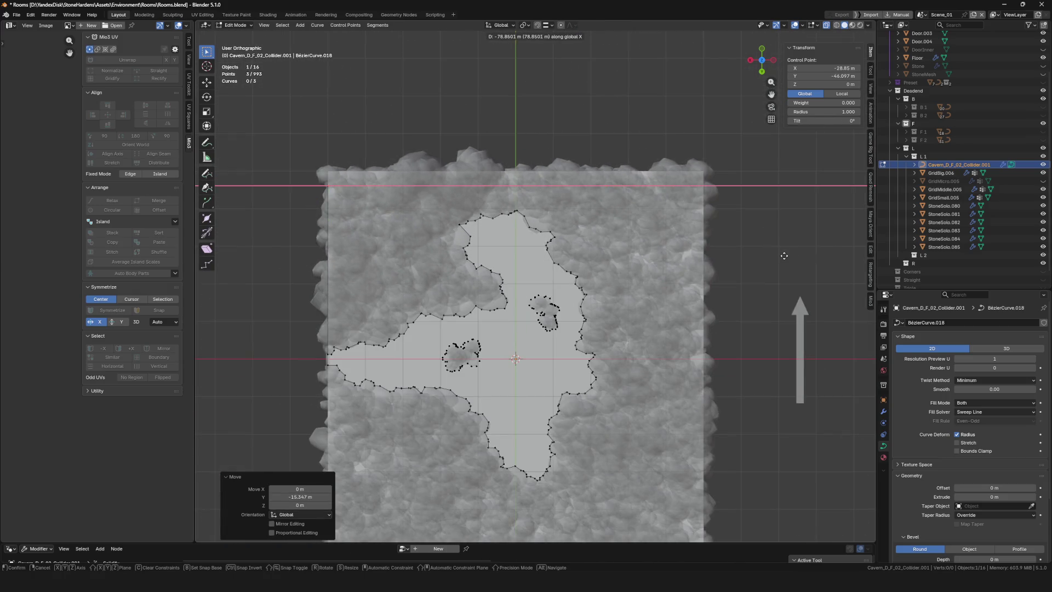
click(784, 255)
shift+middle_drag(783, 256, 787, 175)
key(e)
key(y)
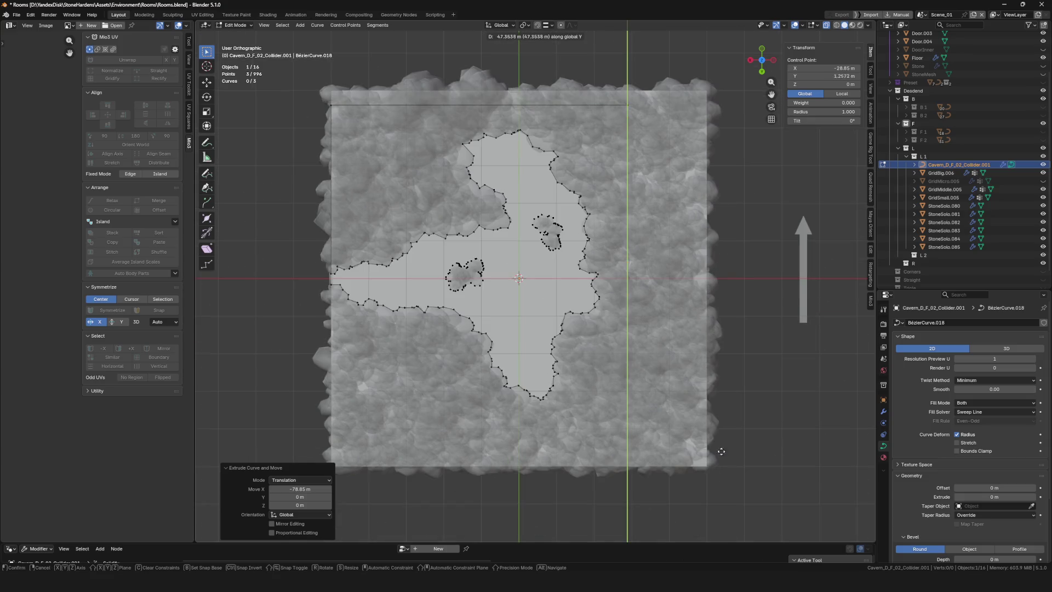
click(693, 61)
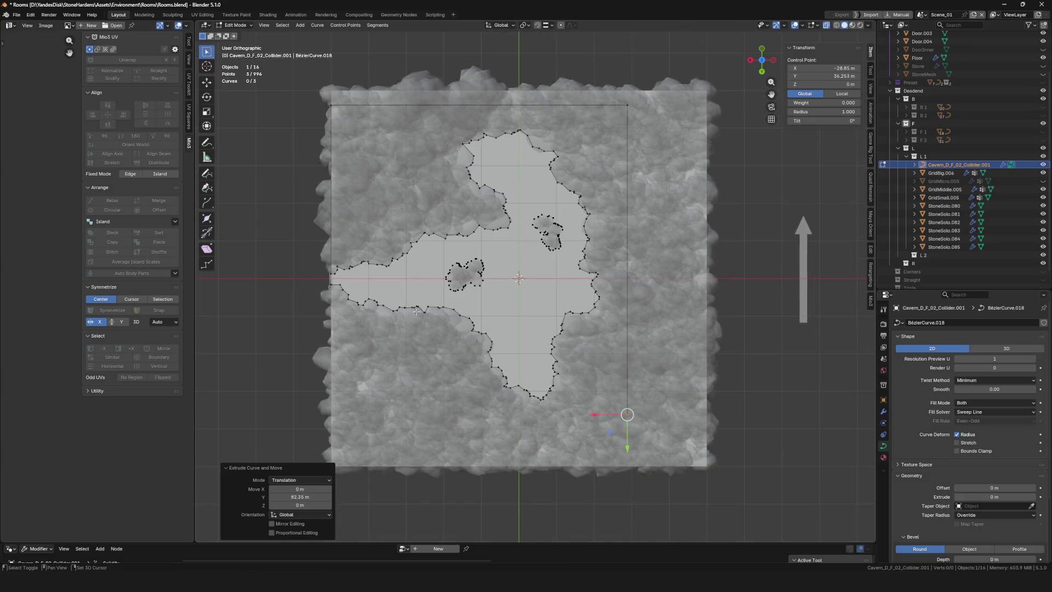
shift+middle_drag(492, 343, 574, 272)
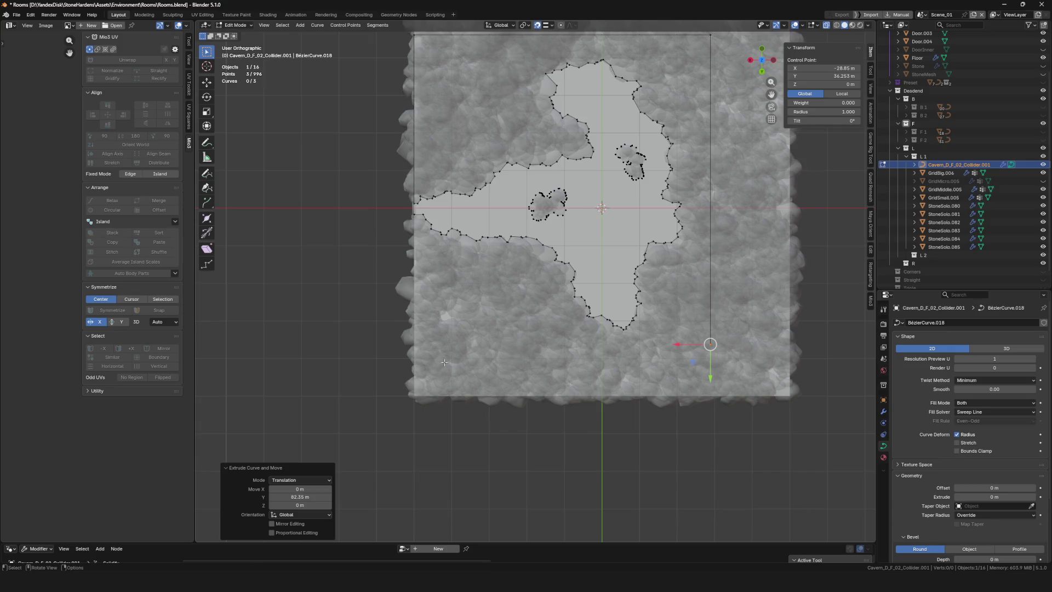
key(e)
key(x)
click(413, 359)
scroll(413, 358, up, 8)
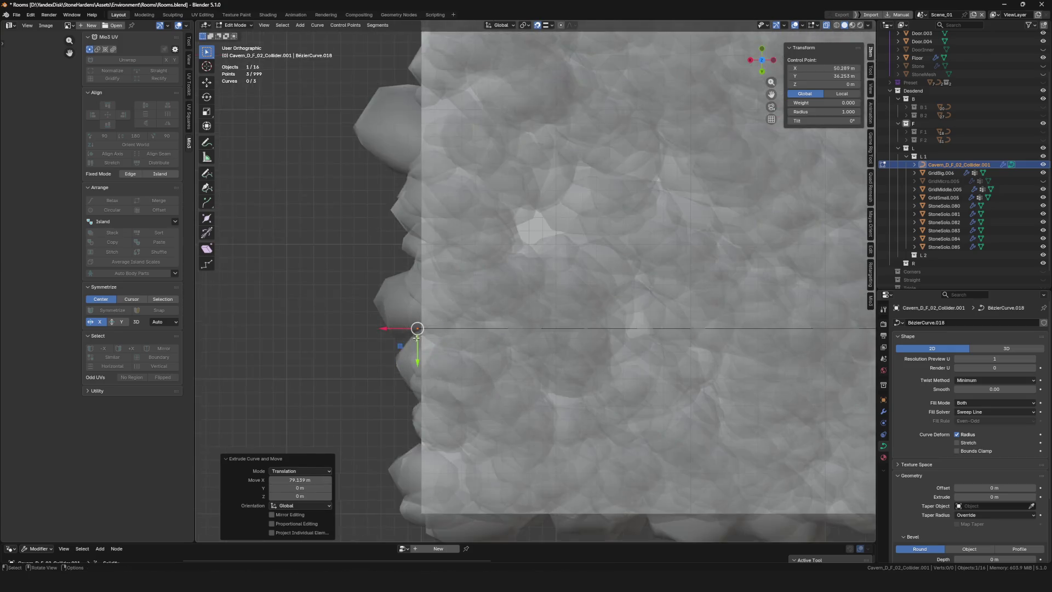
key(g)
key(x)
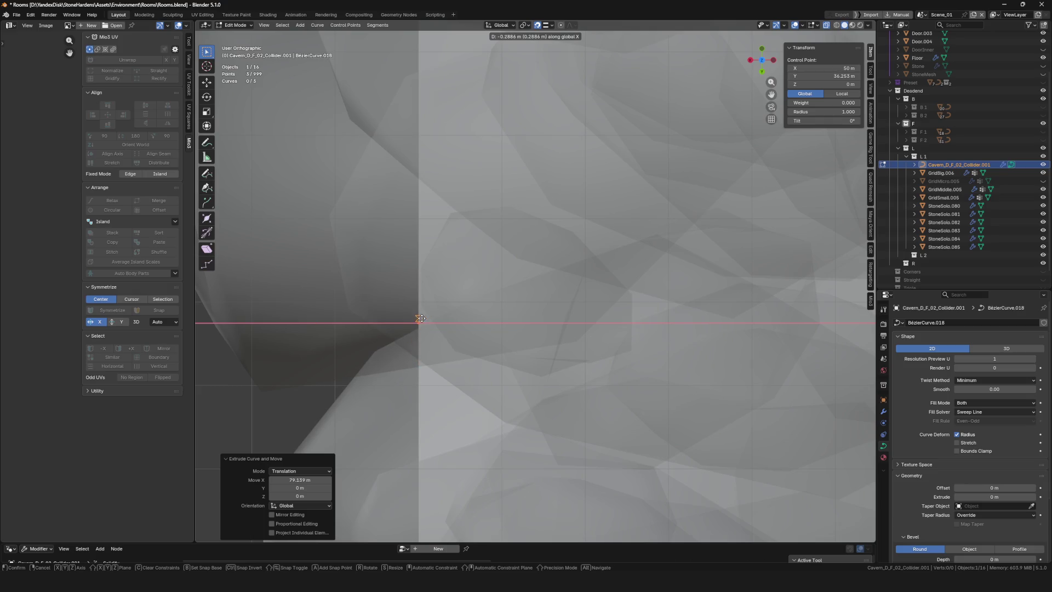
click(420, 317)
scroll(420, 318, down, 10)
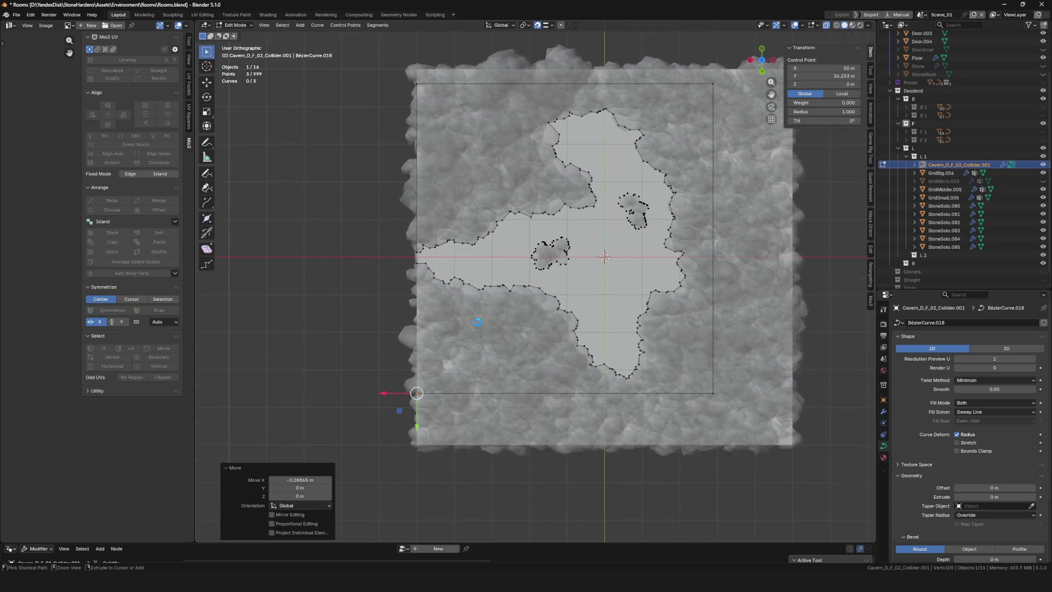
Fix the overlapping end points at the last corner, return to Object Mode and save Rooms.blend
key(KP_Divide)
middle_drag(477, 321, 435, 326)
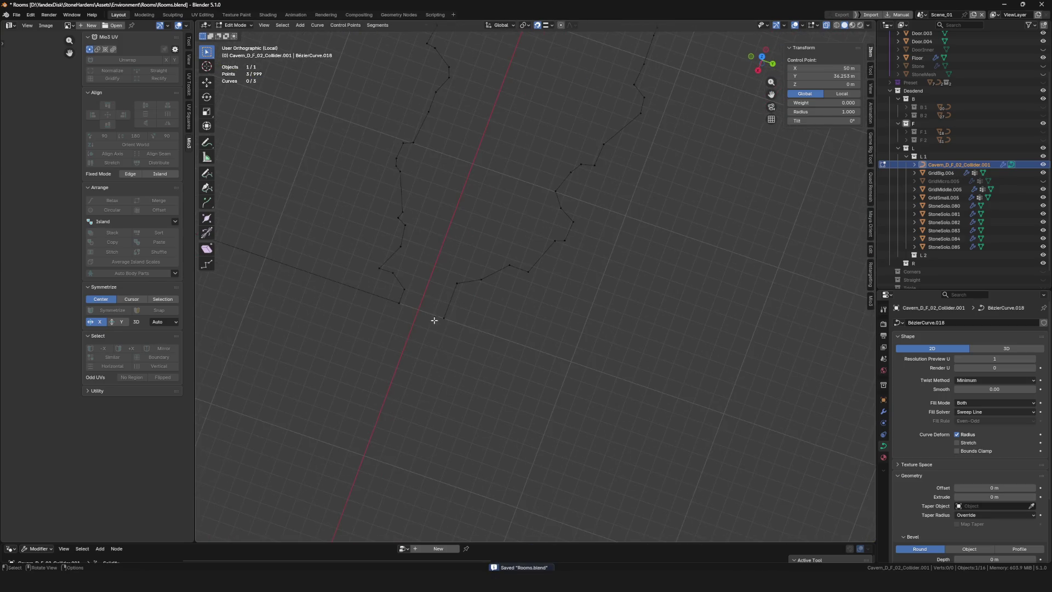
drag(488, 312, 547, 383)
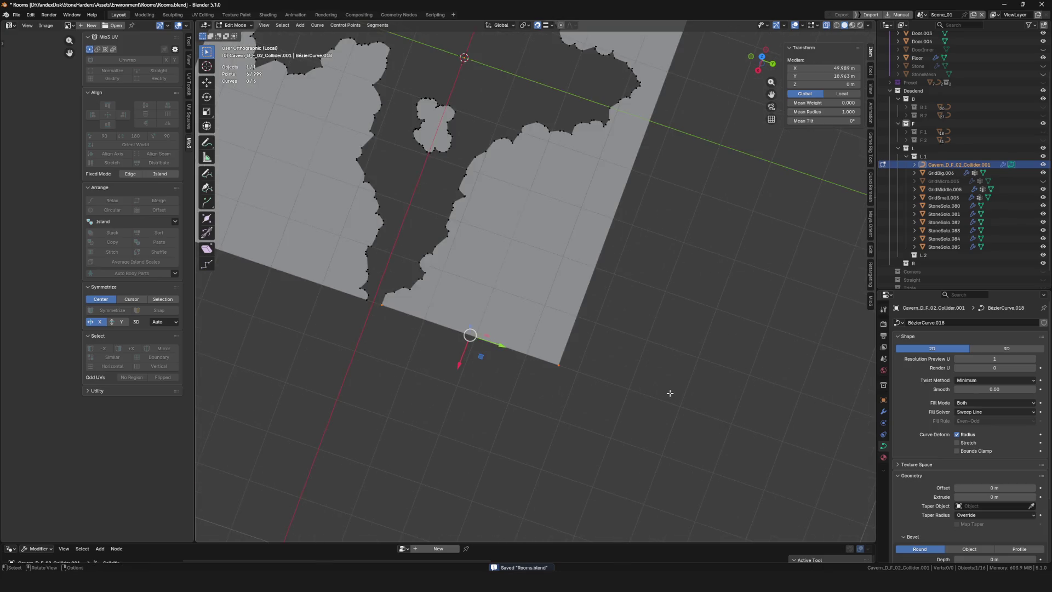
key(KP_Decimal)
key(KP_7)
key(Tab)
key(KP_Divide)
key(ctrl+s)
mouse_move(527, 279)
middle_down()
mouse_move(519, 265)
mouse_move(565, 263)
mouse_move(567, 295)
middle_up()
Show the collider's 5 m Solidify modifier thickness in the viewport
scroll(510, 310, up, 4)
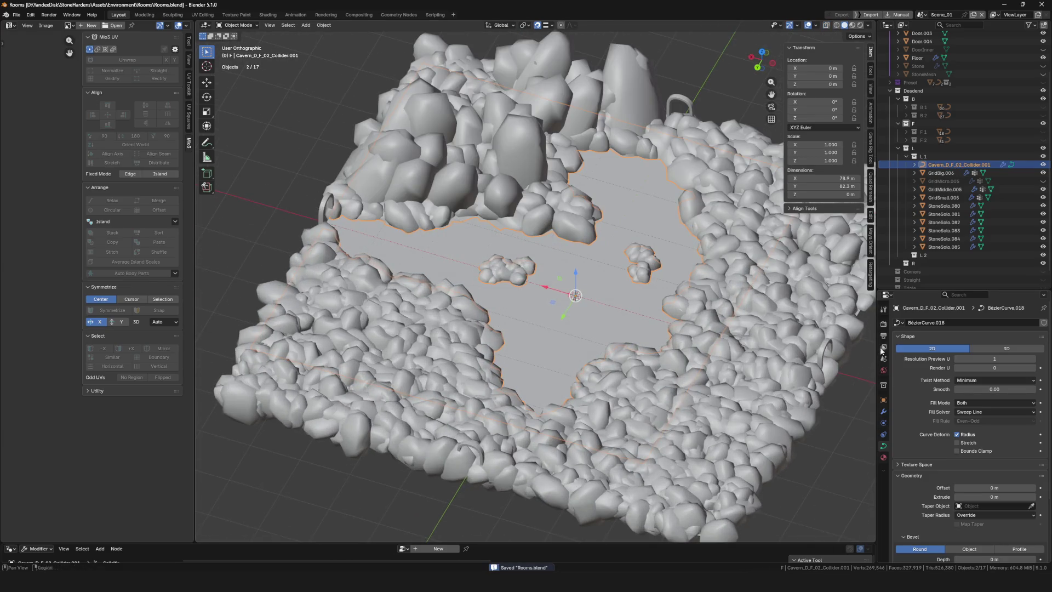
click(883, 412)
click(1007, 336)
scroll(673, 350, down, 6)
mouse_move(674, 350)
middle_down()
mouse_move(655, 305)
mouse_move(572, 355)
mouse_move(533, 334)
mouse_move(620, 341)
middle_up()
scroll(620, 341, up, 4)
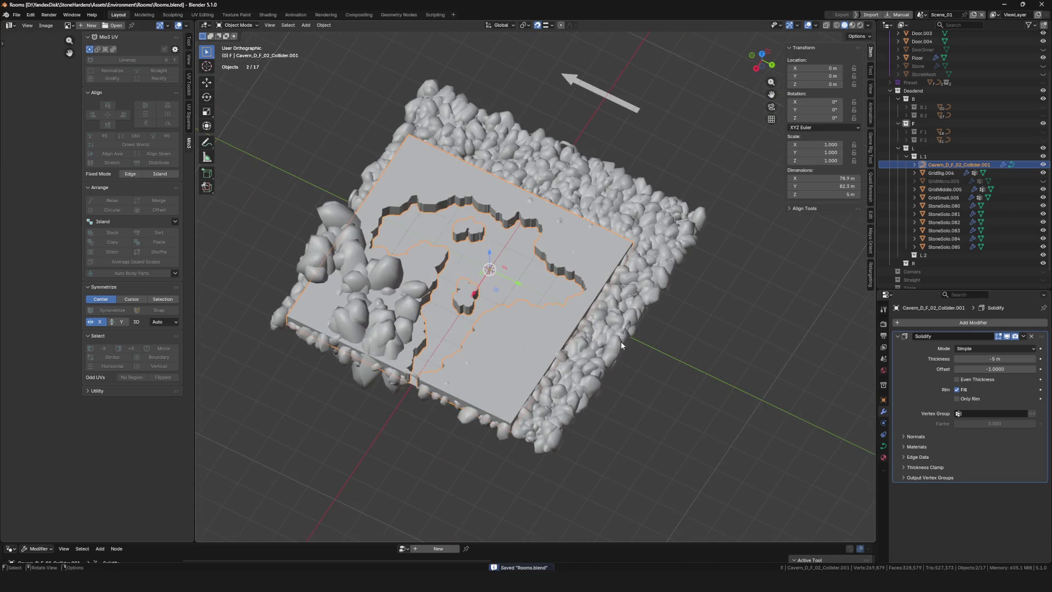
key(F4)
mouse_move(621, 344)
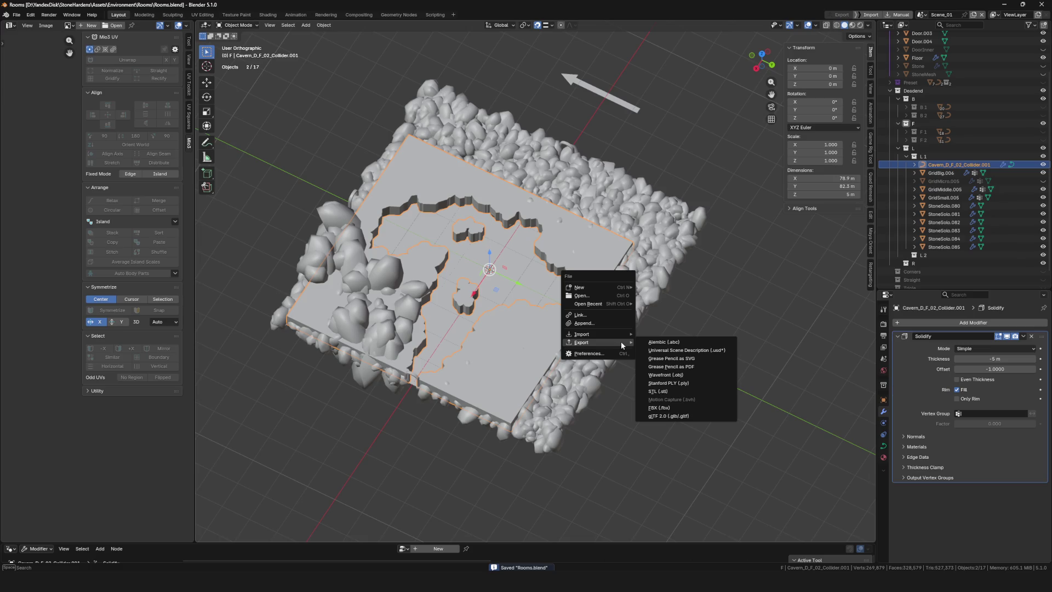
key(Escape)
Rename the collider object to Cavern_D_L_01_Collider and save the blend file
key(F2)
click(592, 351)
text(Cavern_D_L_01_Collider)
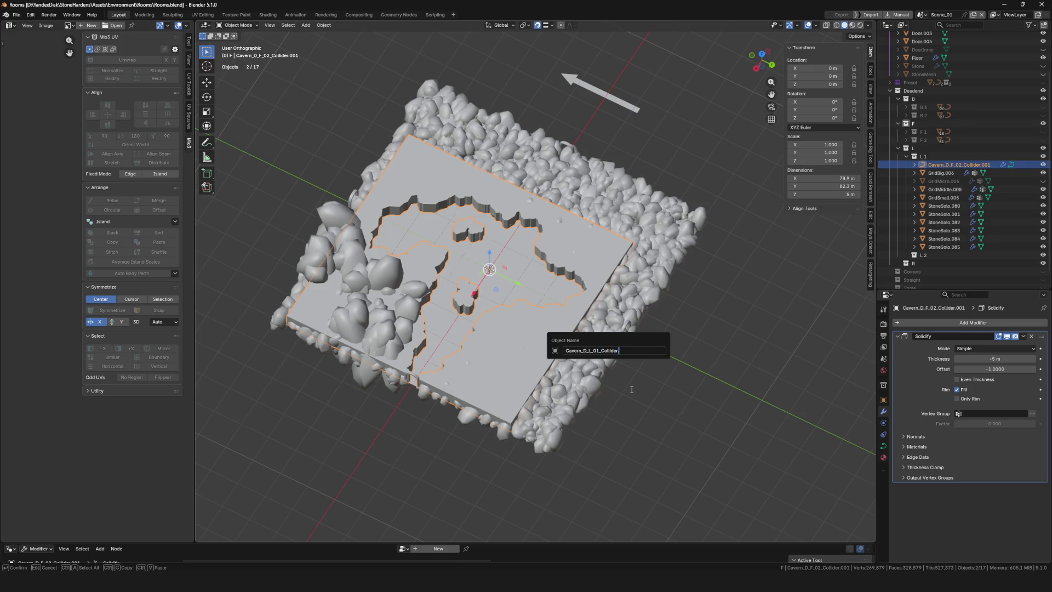
key(Return)
key(ctrl+s)
mouse_move(511, 321)
middle_down()
mouse_move(535, 310)
mouse_move(575, 338)
mouse_move(553, 306)
mouse_move(540, 172)
mouse_move(548, 252)
mouse_move(548, 209)
middle_up()
Export the collider as FBX, overwriting Cavern_D_L_01_Collider.fbx, then hide it and save
key(F4)
mouse_move(549, 211)
click(620, 266)
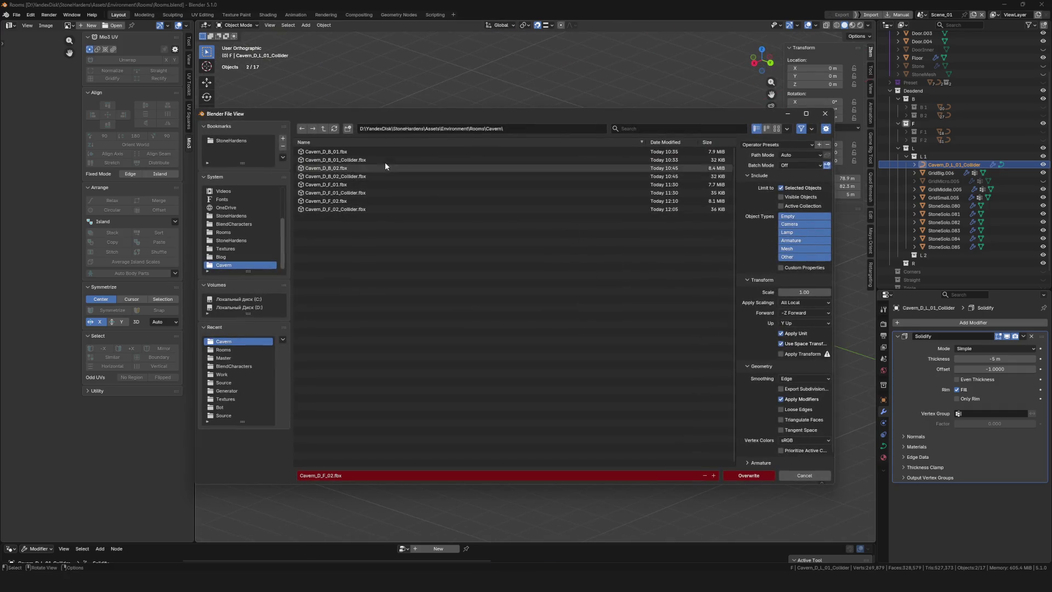
drag(395, 113, 431, 125)
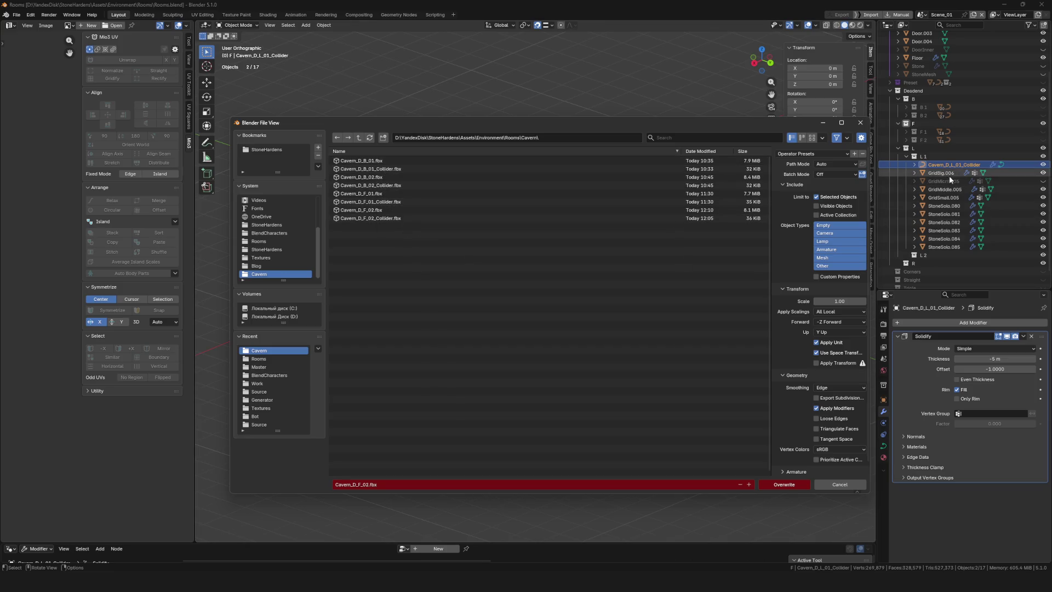
click(422, 488)
text(Cavern_D_L_01_Collider)
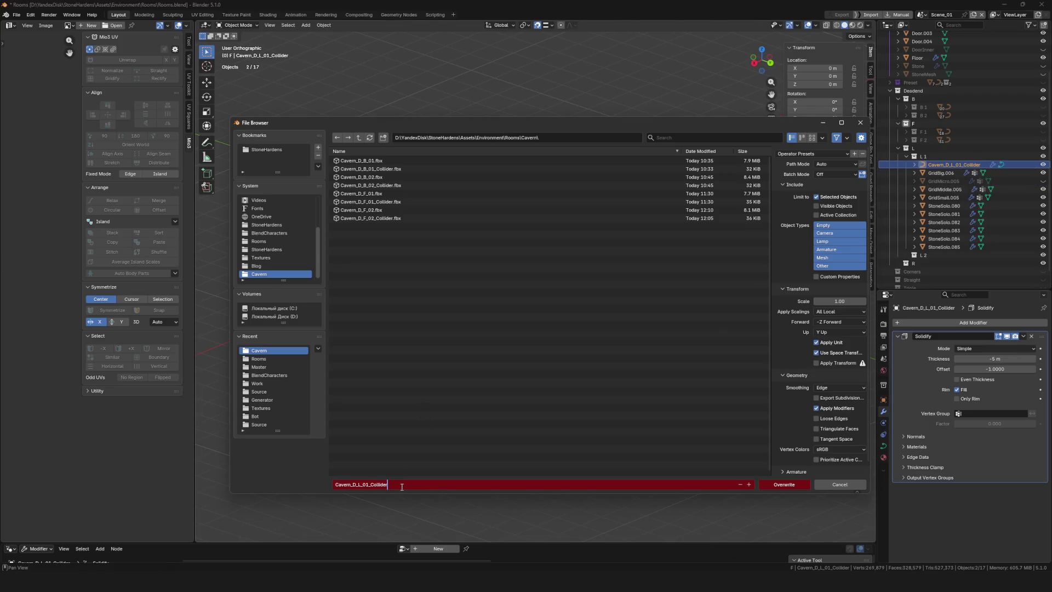
click(784, 485)
key(ctrl+s)
mouse_move(503, 333)
middle_down()
mouse_move(524, 351)
mouse_move(557, 321)
middle_up()
key(h)
key(ctrl+s)
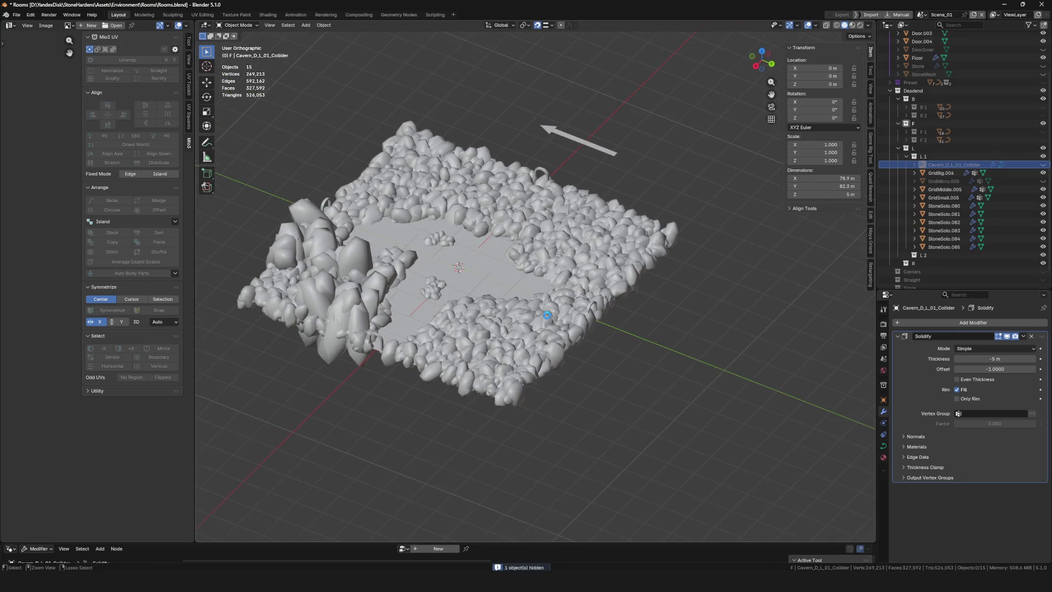
Inspect the GridMicro.005, GridBig.006, GridMiddle.005 and GridSmall.005 stone scatter objects in the outliner
click(557, 321)
click(1049, 181)
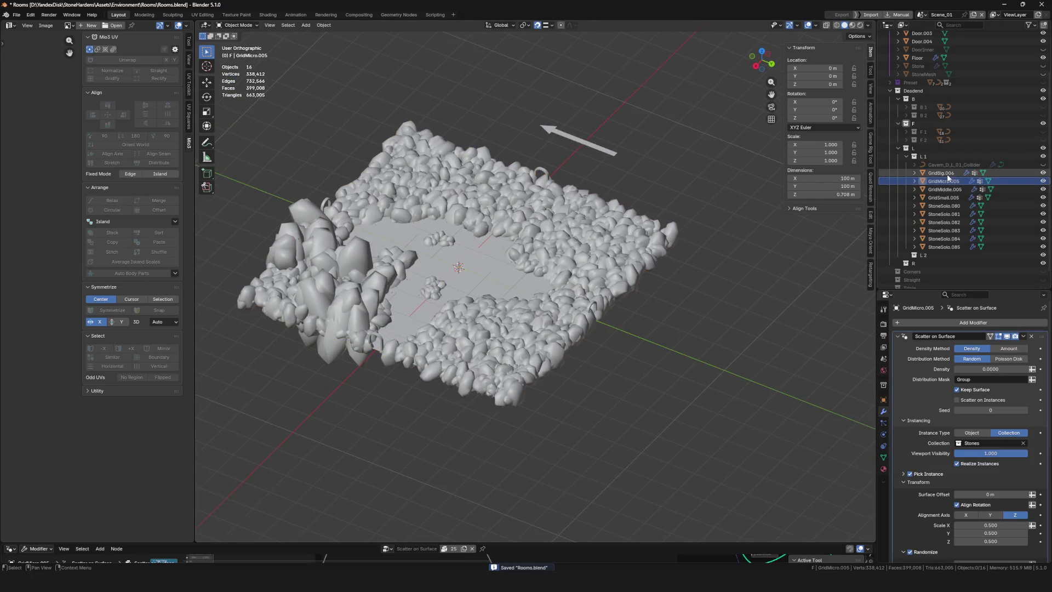
key(Up)
key(Down)
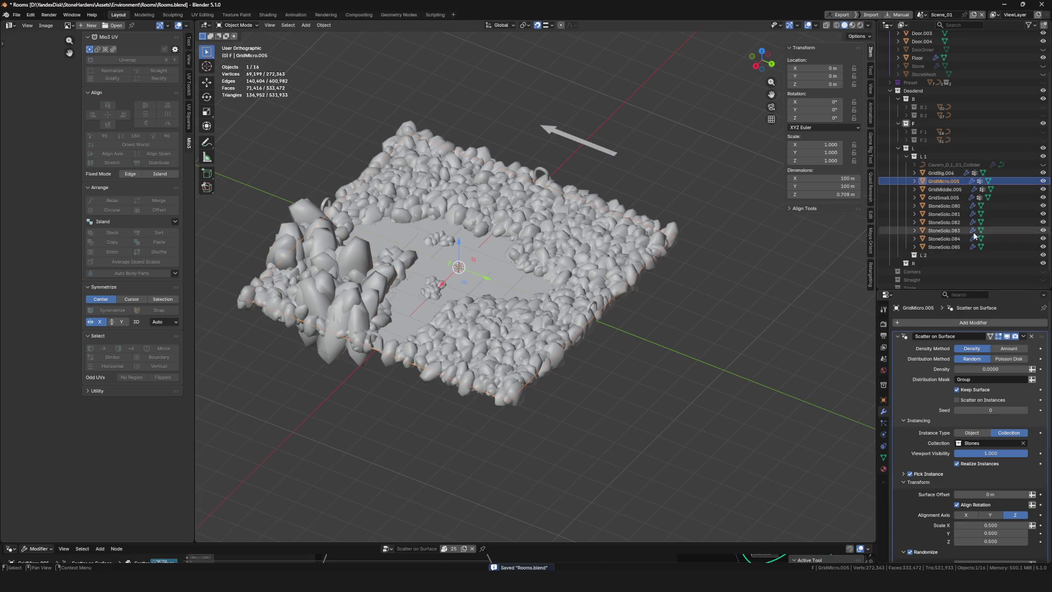
key(Down)
click(960, 398)
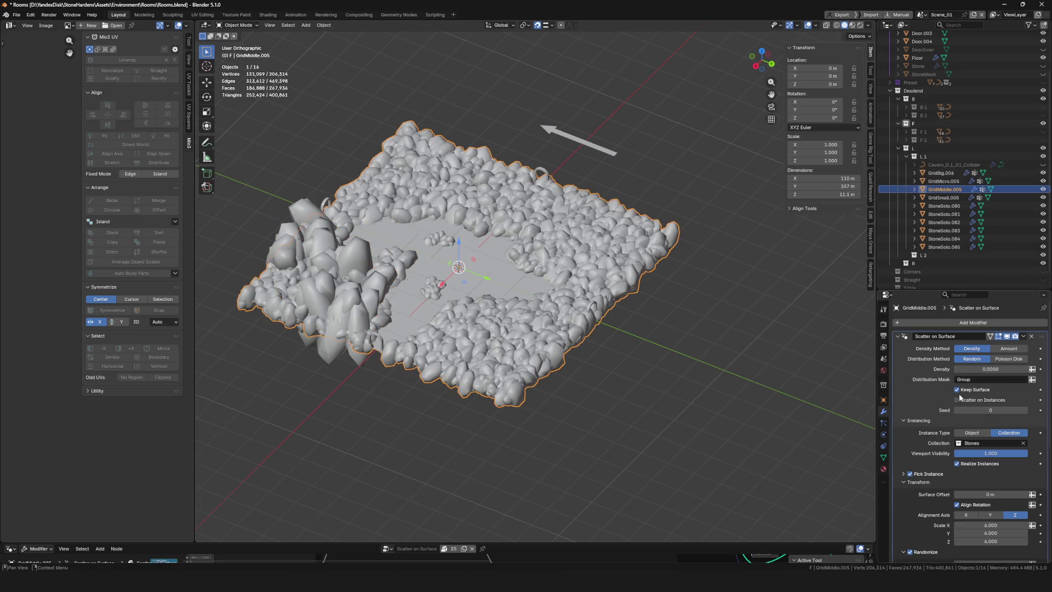
key(Down)
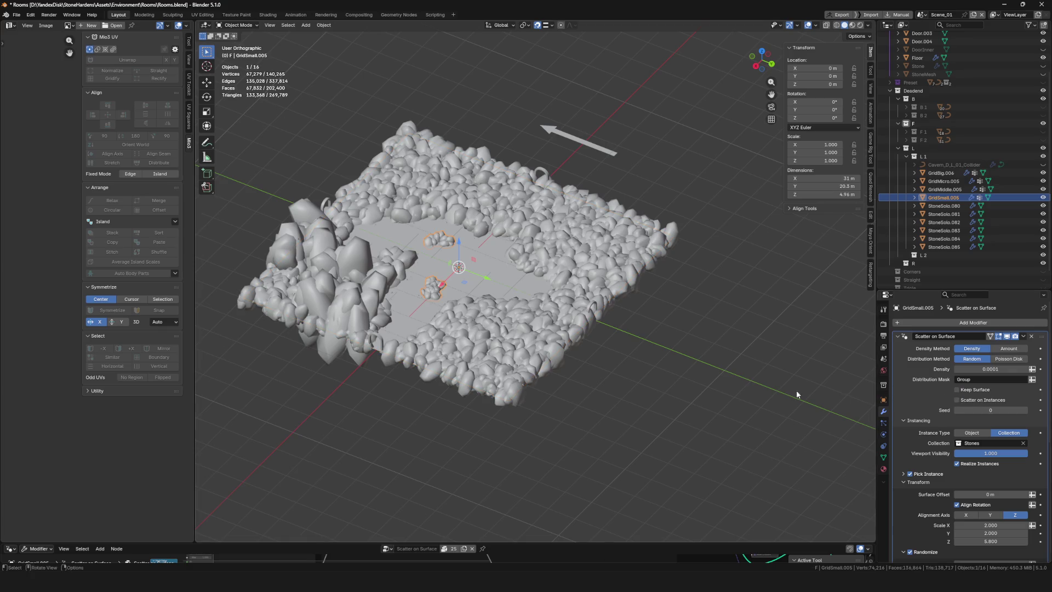
shift+middle_drag(719, 333, 675, 340)
click(941, 173)
key(ctrl+s)
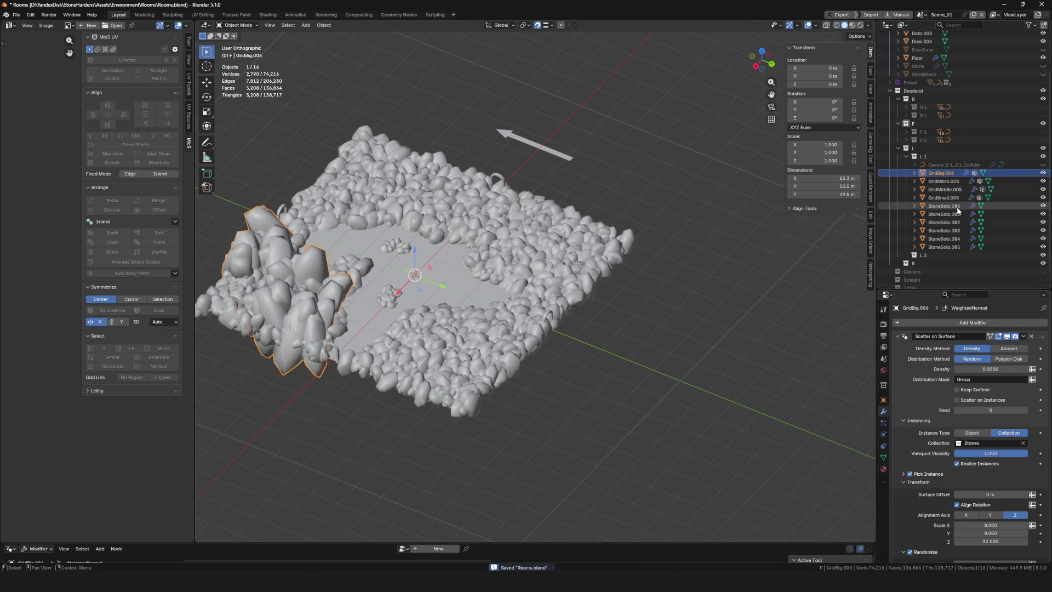
Select every stone object from GridBig.006 to StoneSolo.085 and apply their scale
shift+click(944, 248)
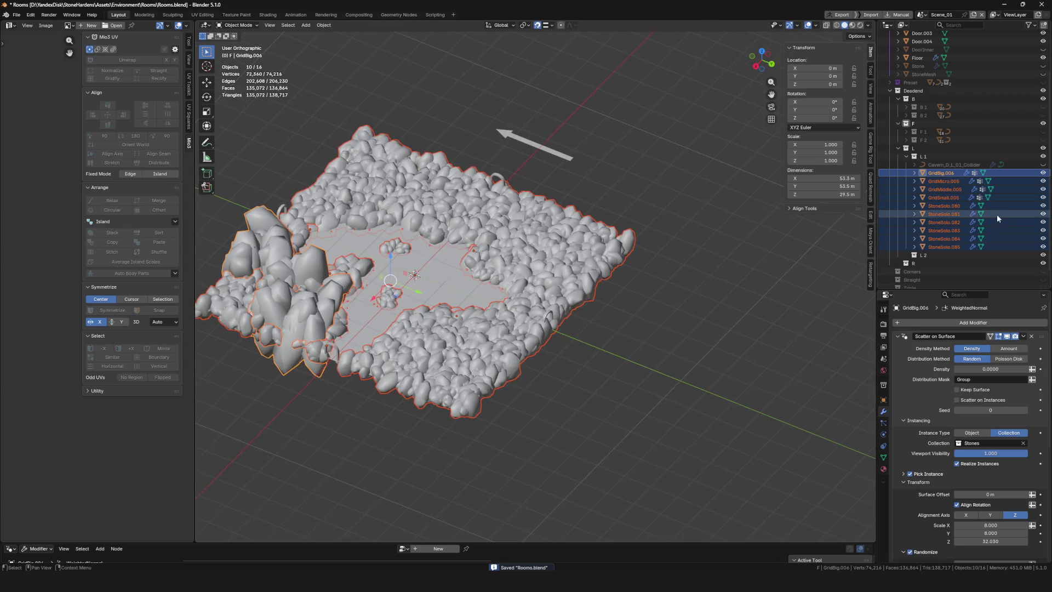
click(998, 215)
click(941, 174)
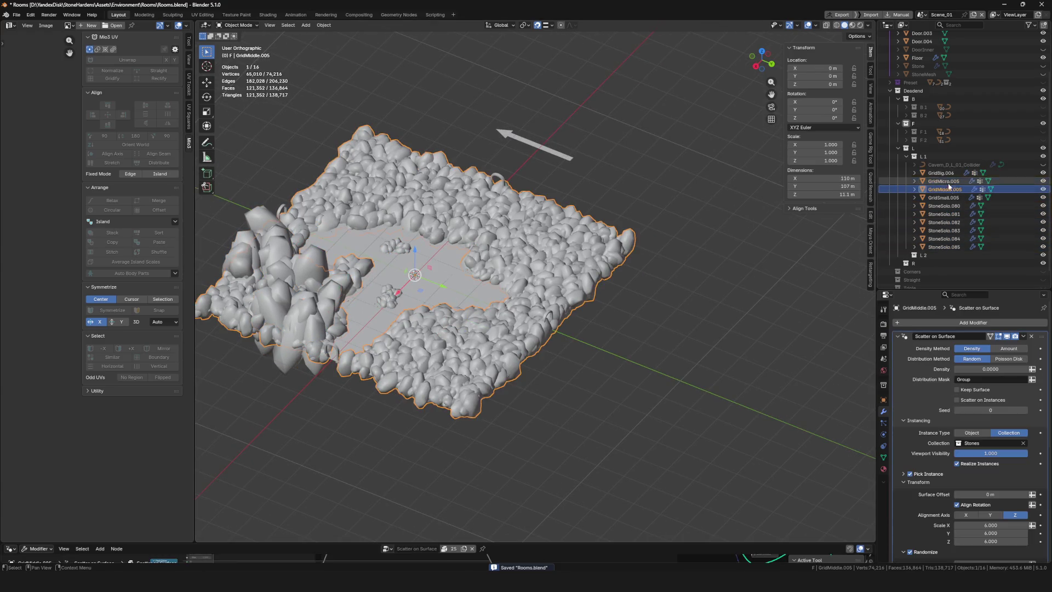
shift+click(946, 248)
key(ctrl+a)
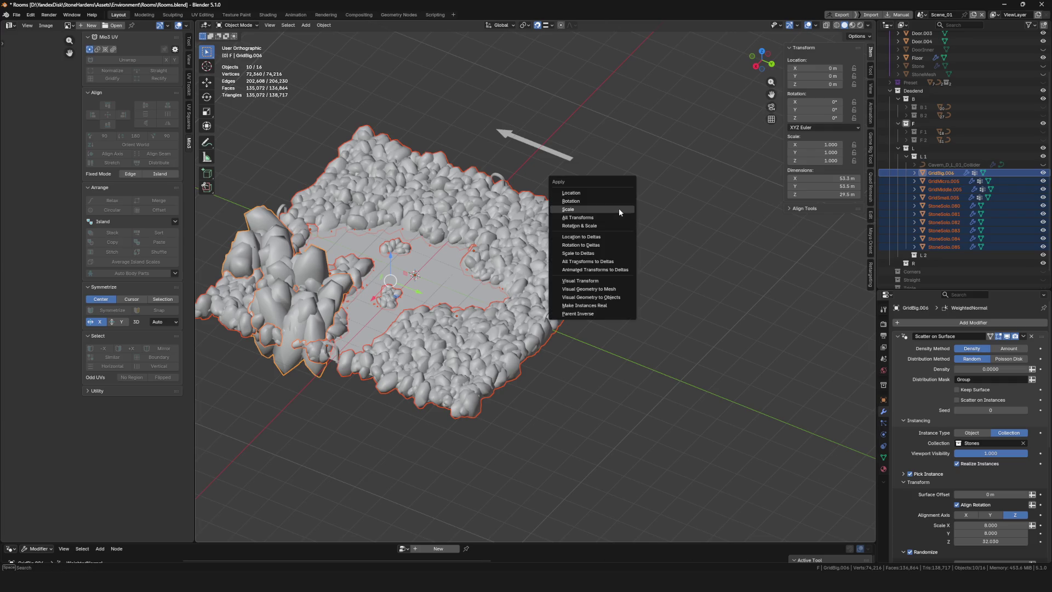
click(613, 210)
mouse_move(613, 210)
middle_down()
mouse_move(569, 282)
mouse_move(542, 289)
middle_up()
scroll(568, 279, up, 4)
key(ctrl+s)
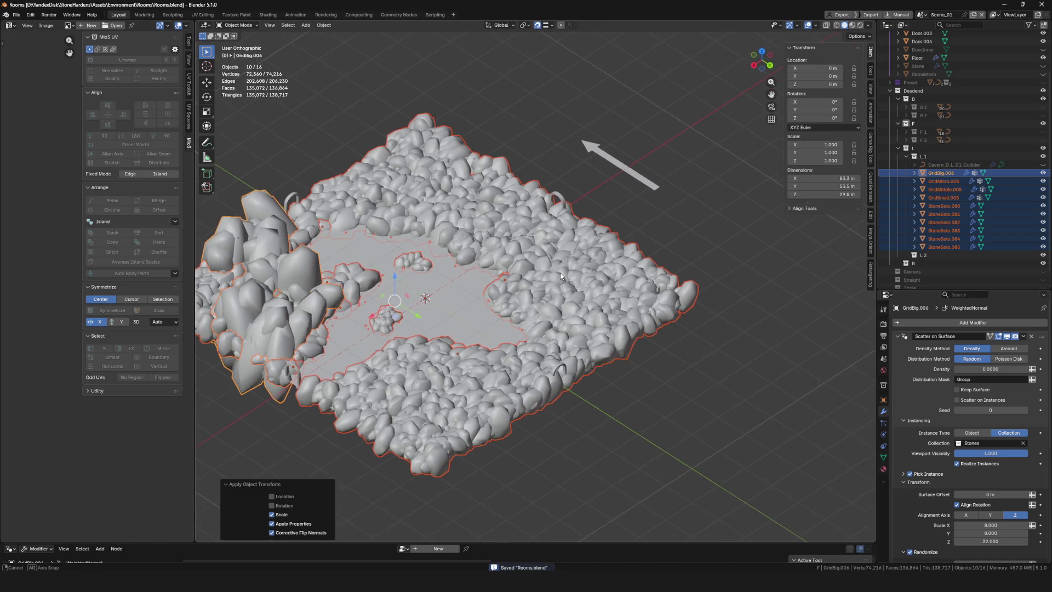
Export the selected stones as Cavern_D_L_01.fbx and switch to Unreal Engine's Content Browser
scroll(542, 290, down, 4)
scroll(531, 297, up, 2)
key(F4)
mouse_move(531, 299)
click(582, 363)
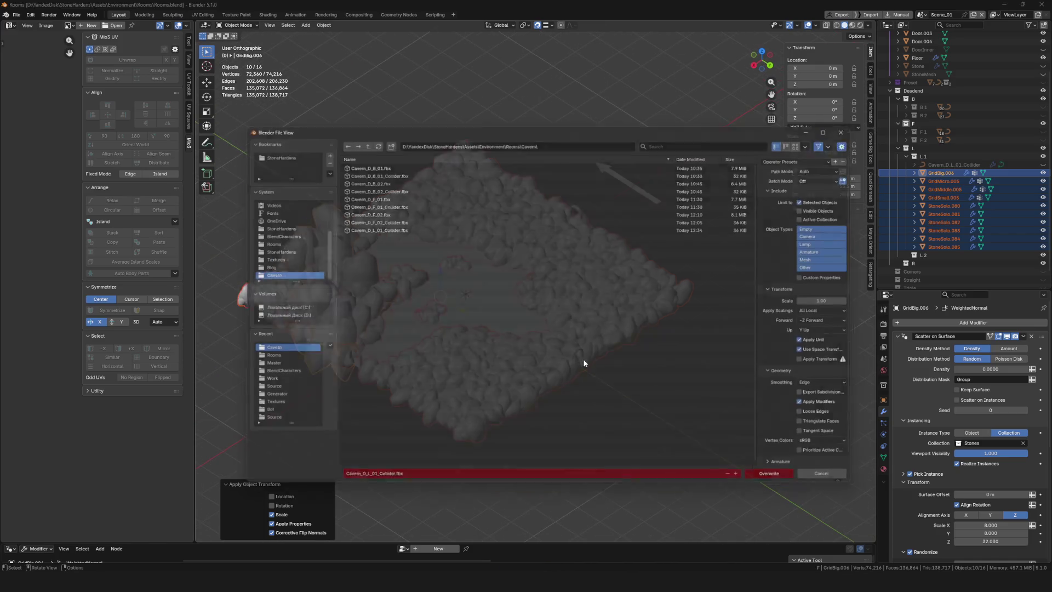
click(380, 227)
click(438, 486)
key(BackSpace)
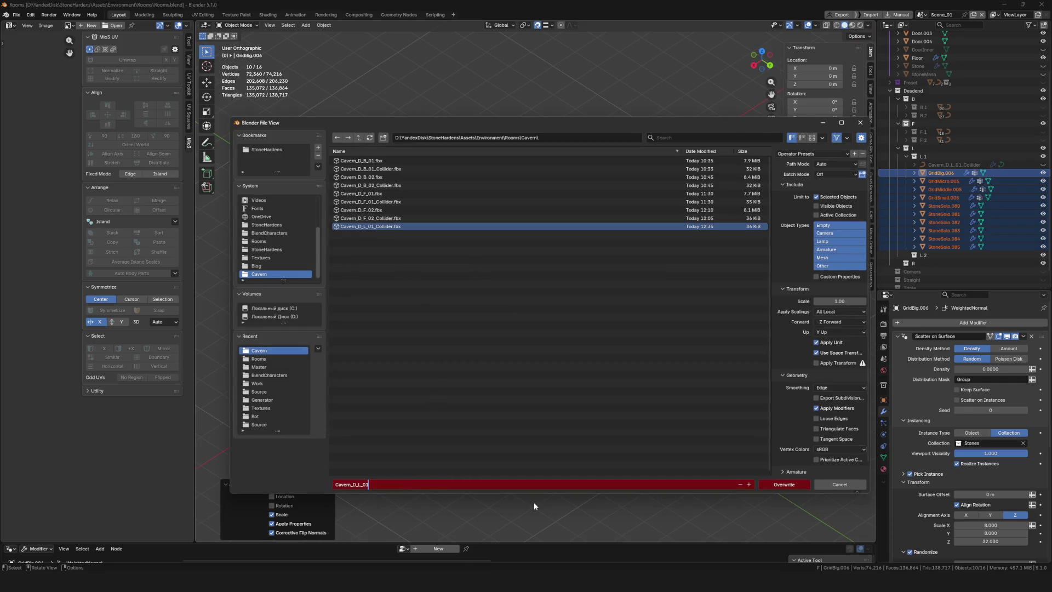
click(782, 486)
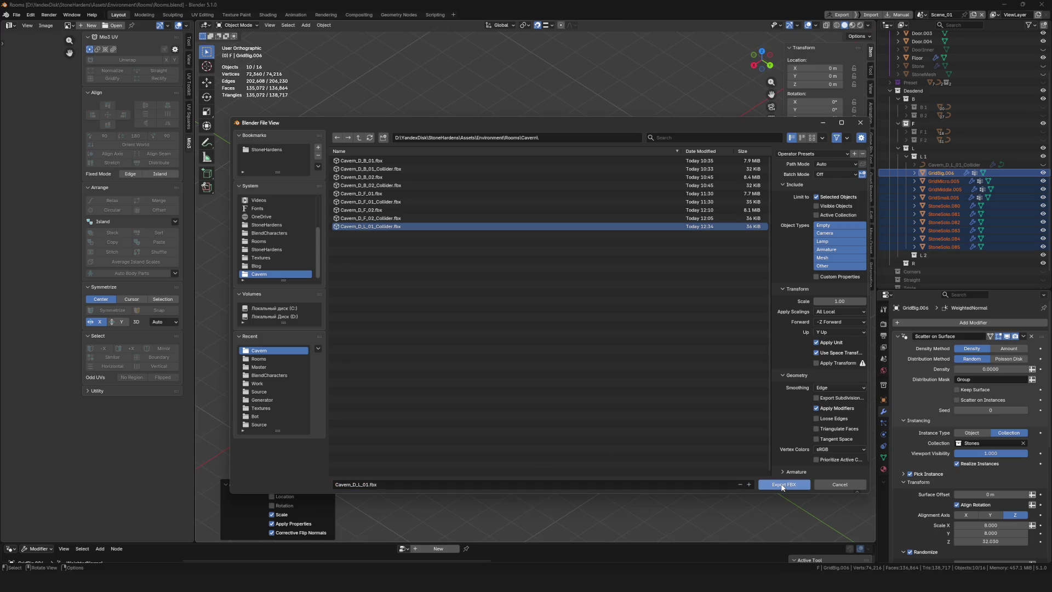
click(782, 485)
key(ctrl+s)
key(alt+Tab)
key(ctrl+Tab)
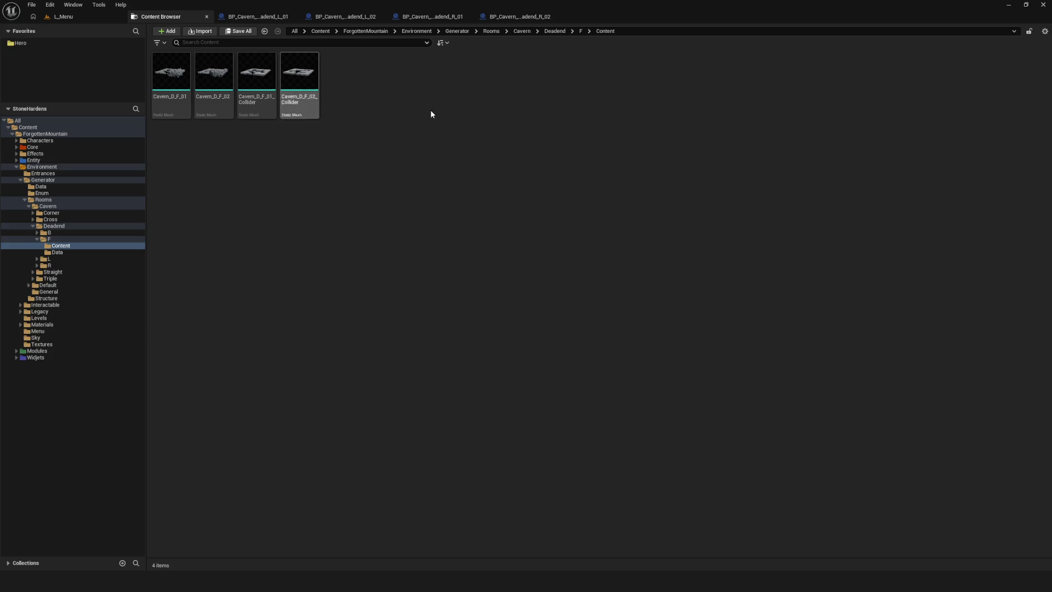
Create a new folder named Content inside Deadend/L and open it
double_click(48, 259)
right_click(385, 203)
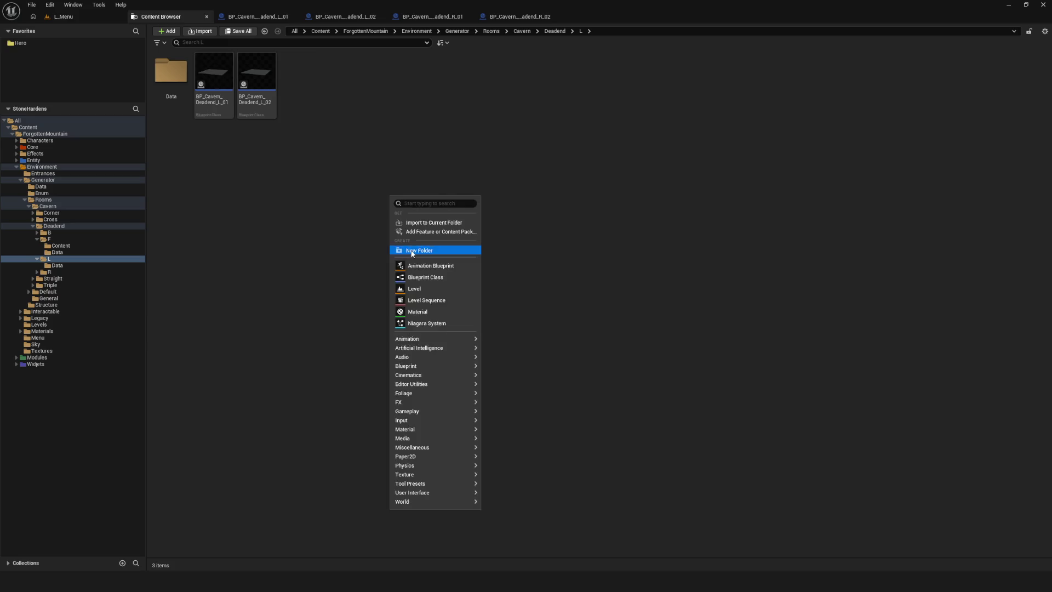
click(414, 249)
text(conte)
key(Return)
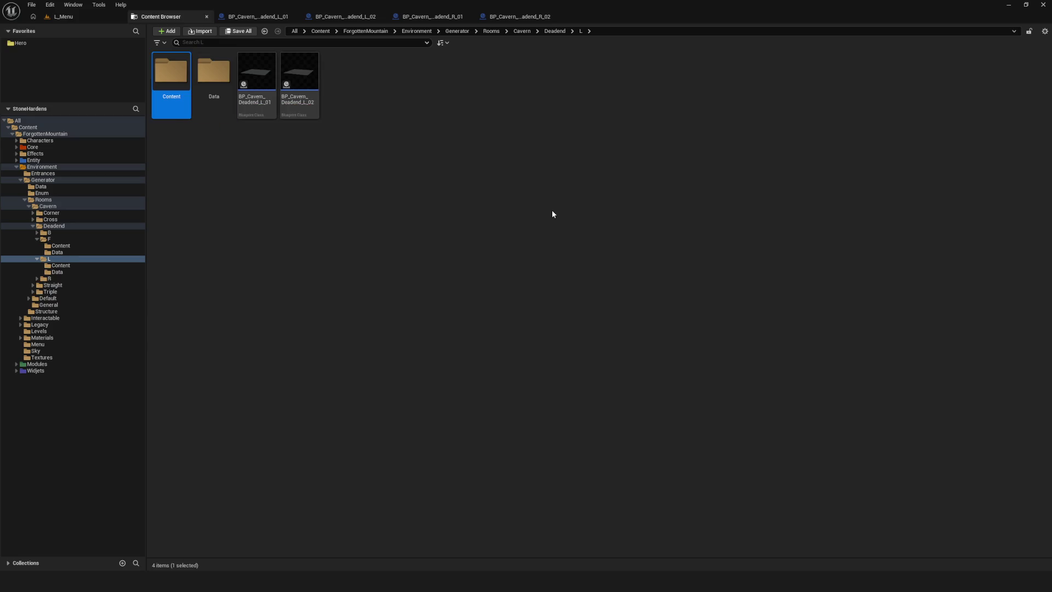
double_click(172, 74)
Import Cavern_D_L_01.fbx into the Content folder as a static mesh and open it
right_click(402, 143)
click(504, 173)
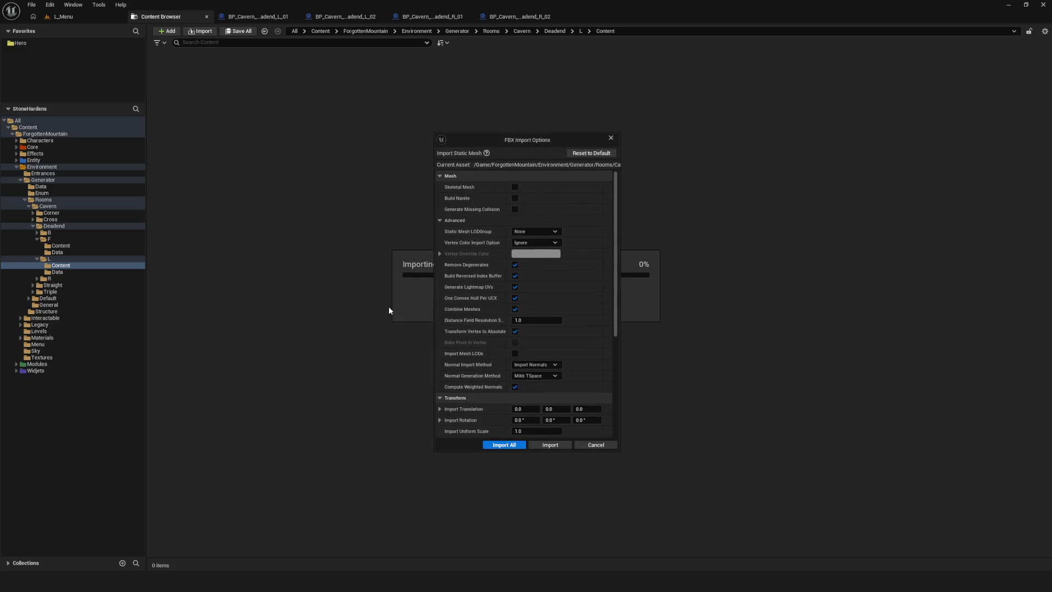
click(504, 444)
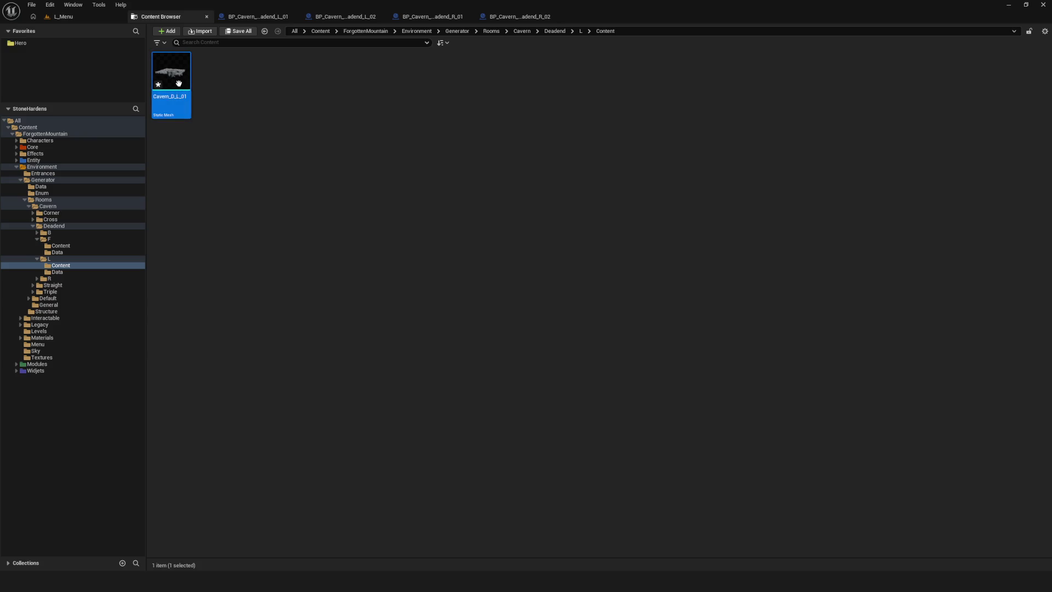
key(Return)
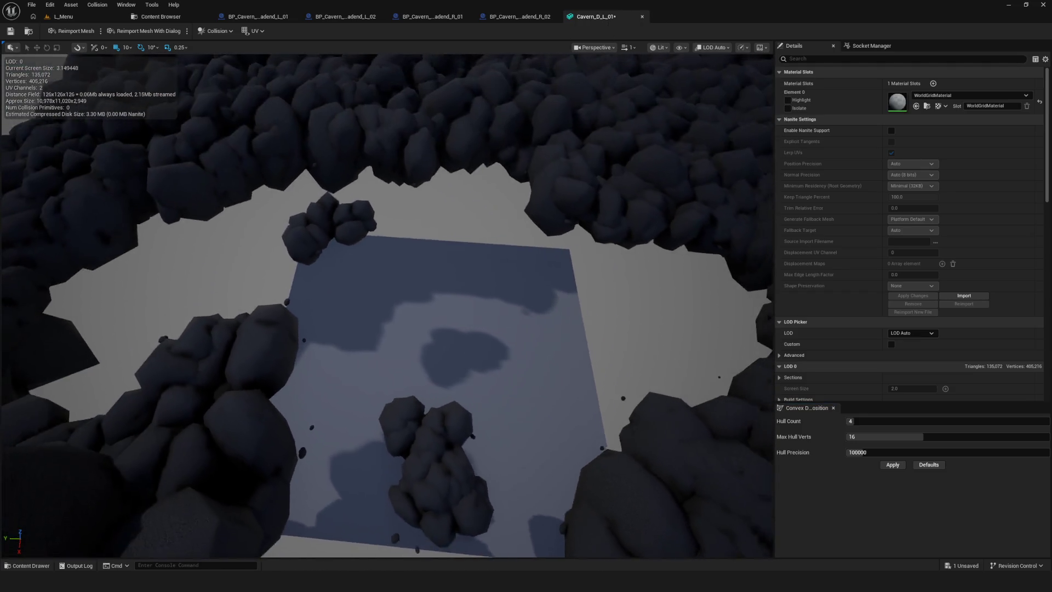
Import the Cavern_D_L_01_Collider FBX into the same Content folder
mouse_move(544, 172)
mouse_down()
mouse_move(602, 164)
mouse_move(559, 181)
mouse_move(543, 172)
mouse_up()
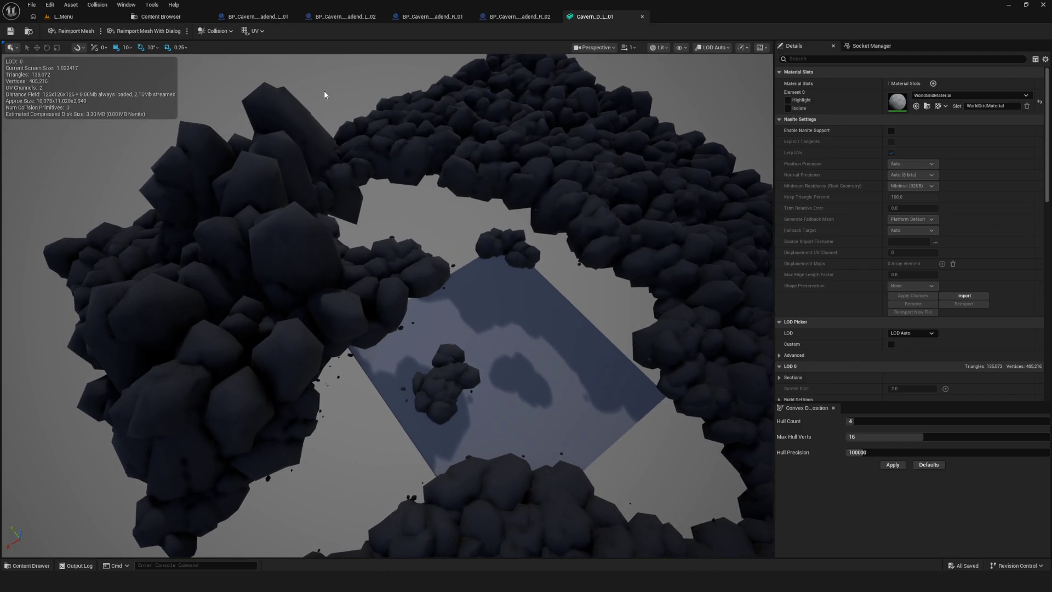
click(159, 16)
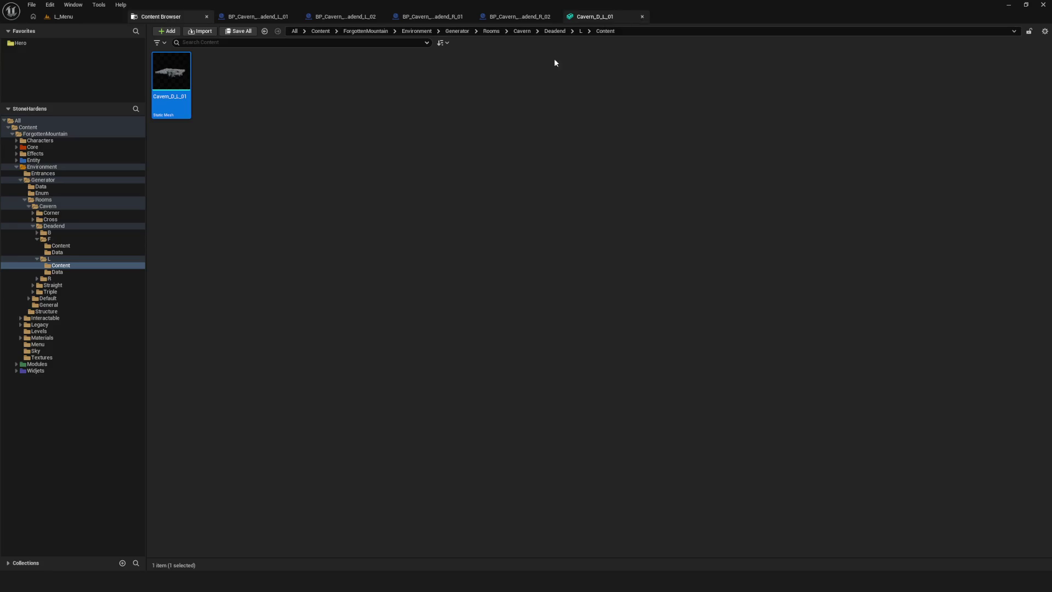
right_click(315, 117)
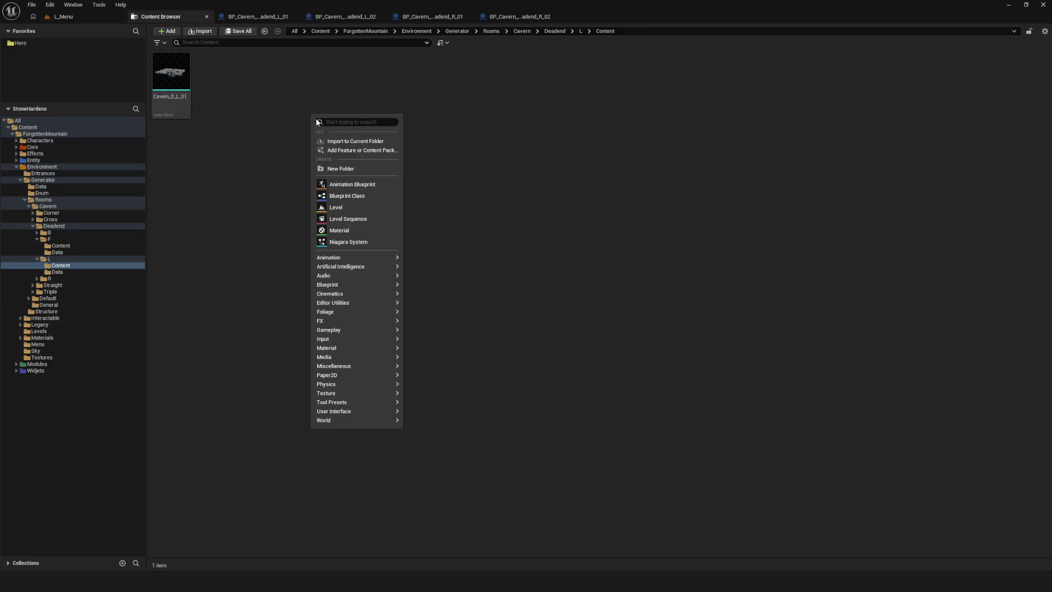
click(362, 142)
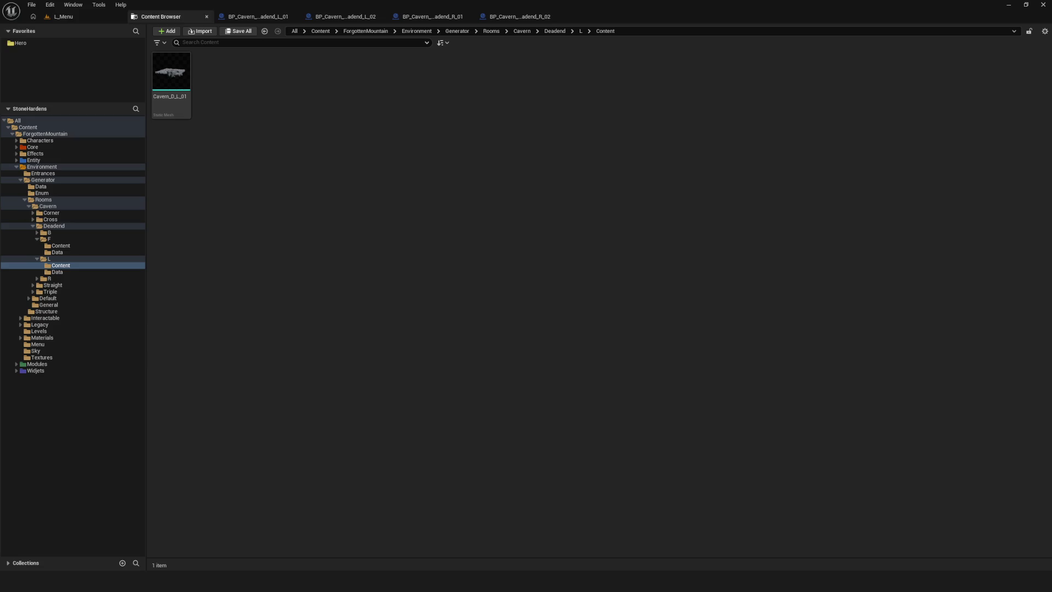
click(494, 444)
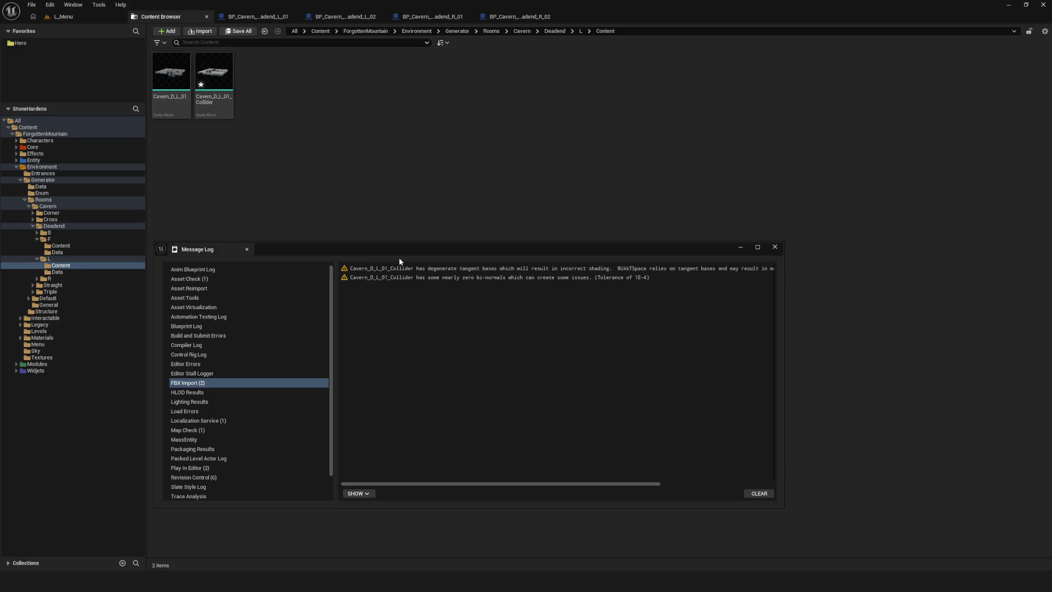
click(773, 246)
In Cavern_D_L_01_Collider, show Simple Collision and set complexity to Use Complex Collision As Simple
click(232, 89)
double_click(214, 77)
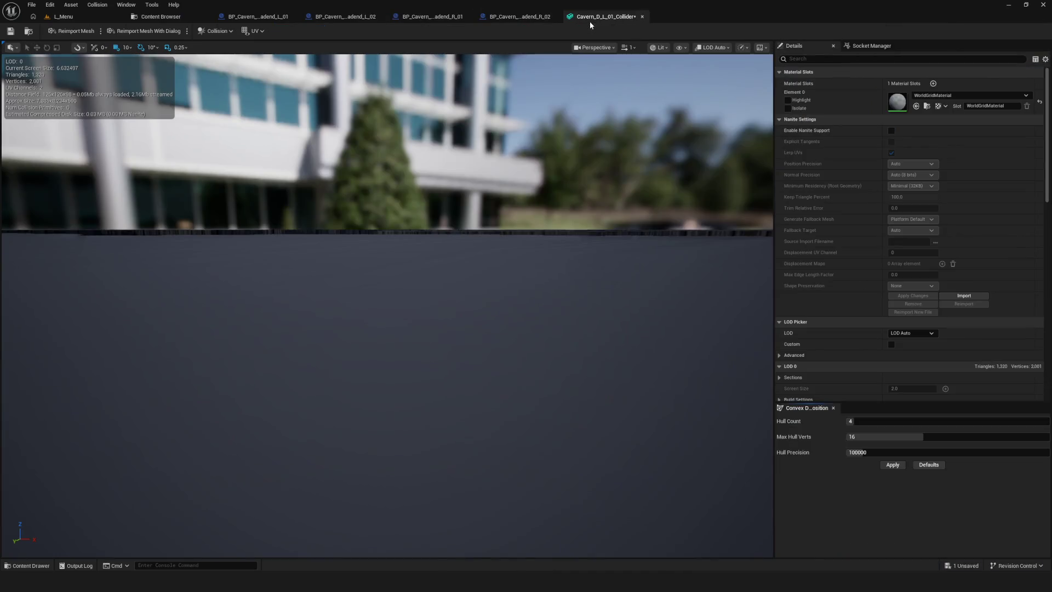
click(679, 47)
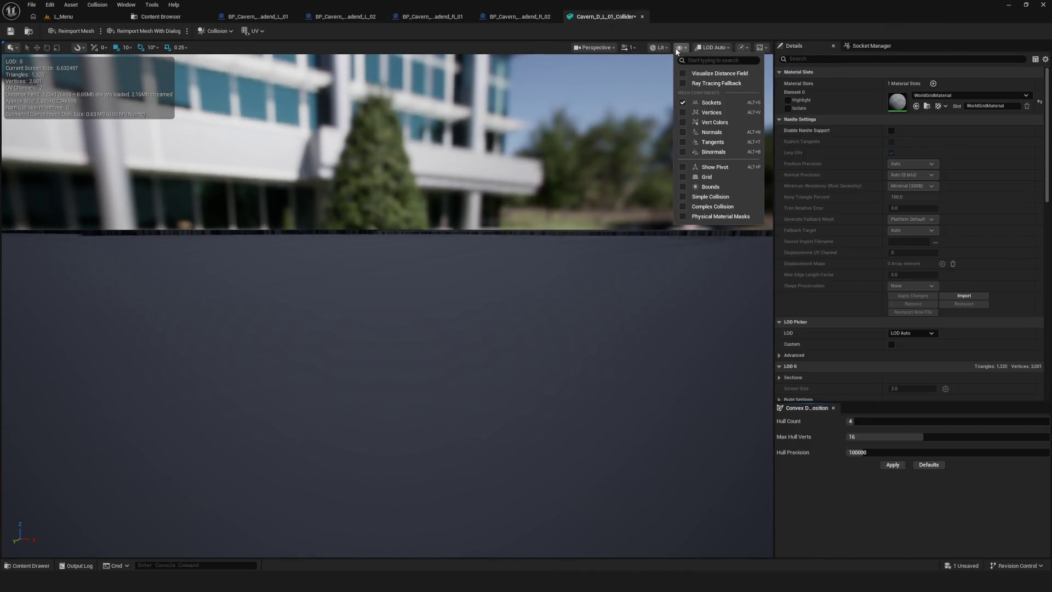
click(699, 197)
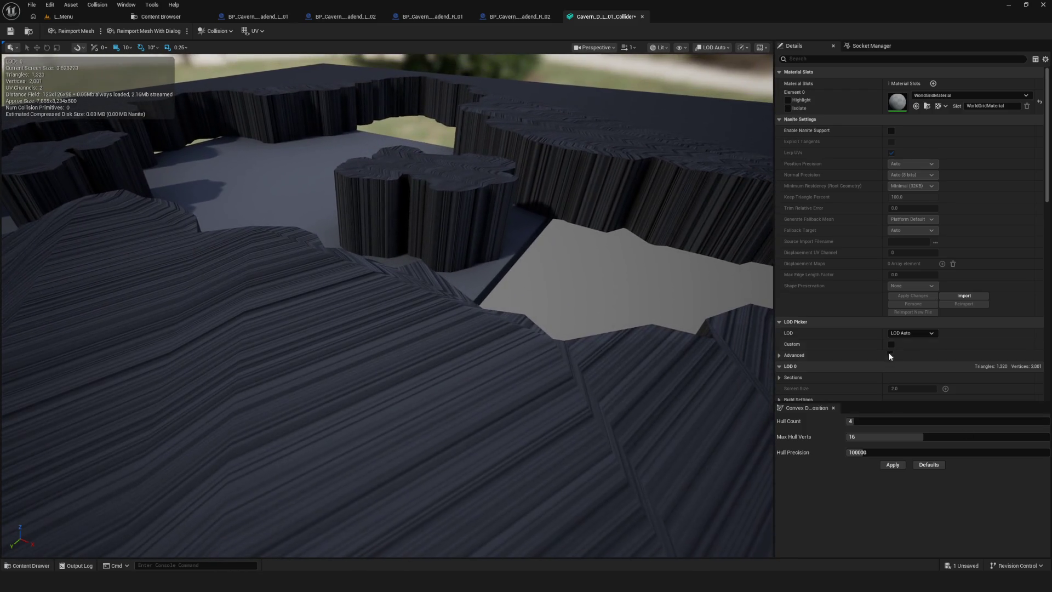
scroll(888, 363, down, 15)
click(908, 140)
click(926, 170)
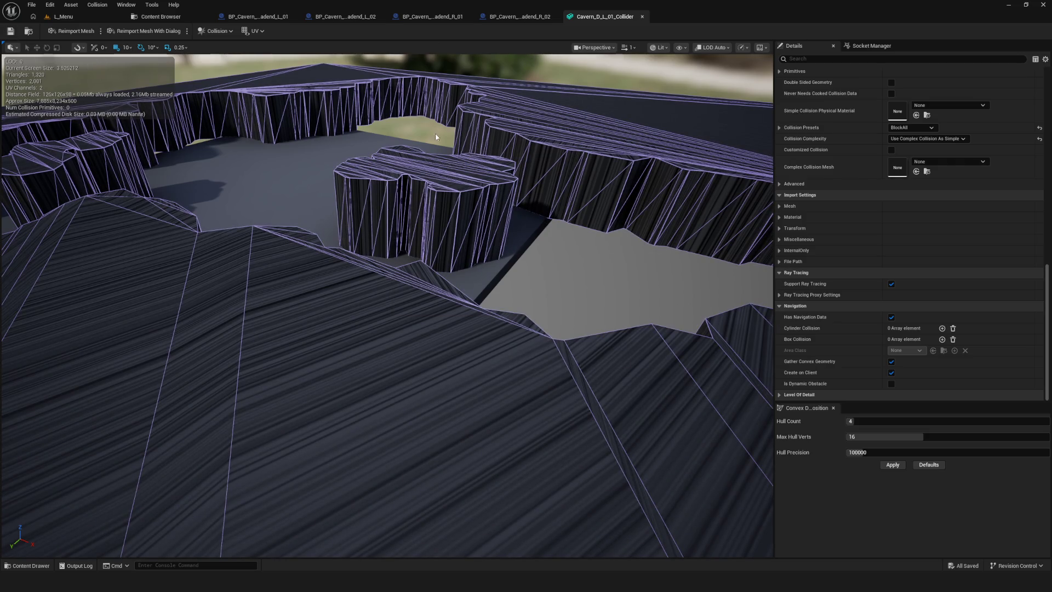
scroll(440, 133, up, 3)
Switch to the BP_Cavern_Deadend_L_01 blueprint and select its EnvironmentComponent
click(257, 17)
click(111, 91)
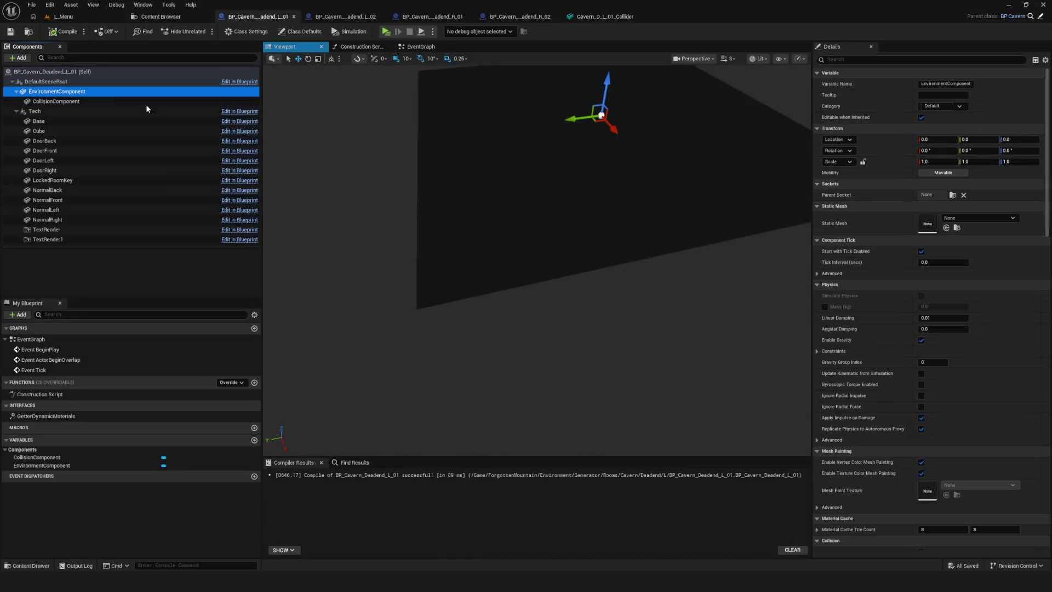
right_drag(650, 142, 767, 167)
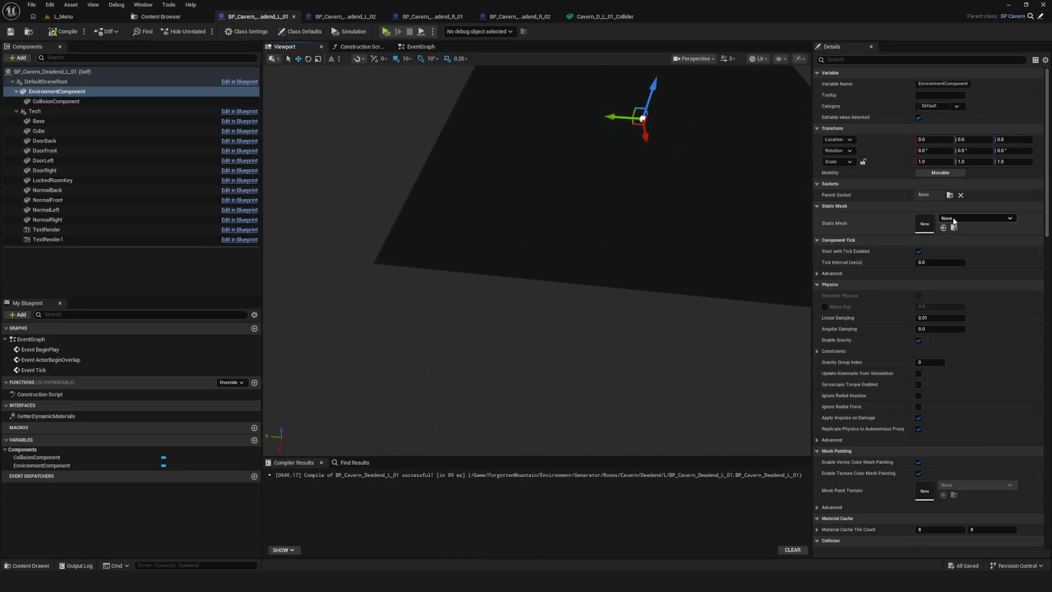
Assign Cavern_D_L_01 to EnvironmentComponent and Cavern_D_L_01_Collider to CollisionComponent, then compile and save
click(954, 218)
scroll(1004, 314, down, 3)
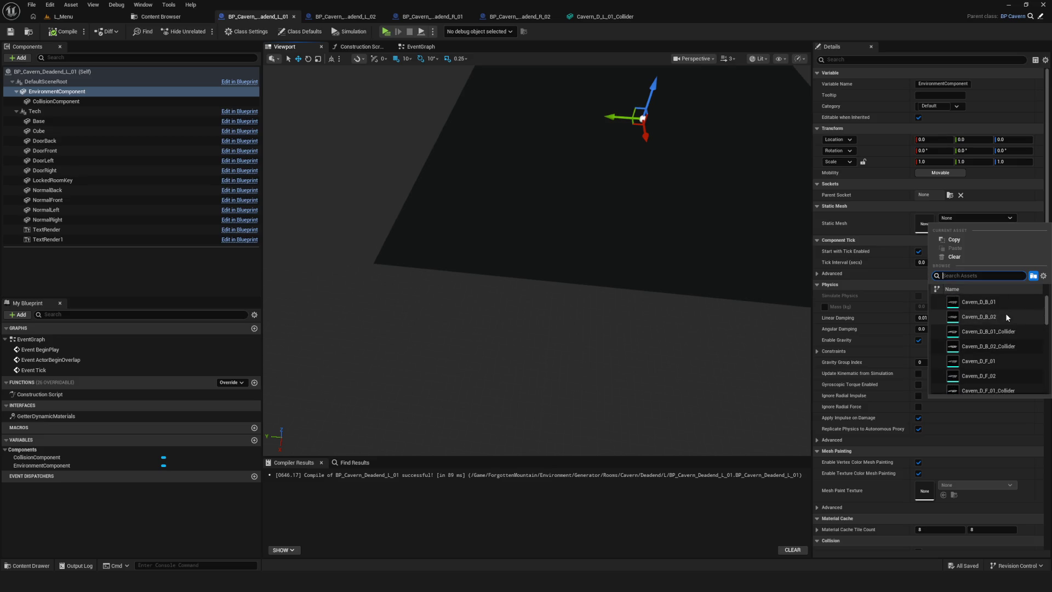
click(1003, 353)
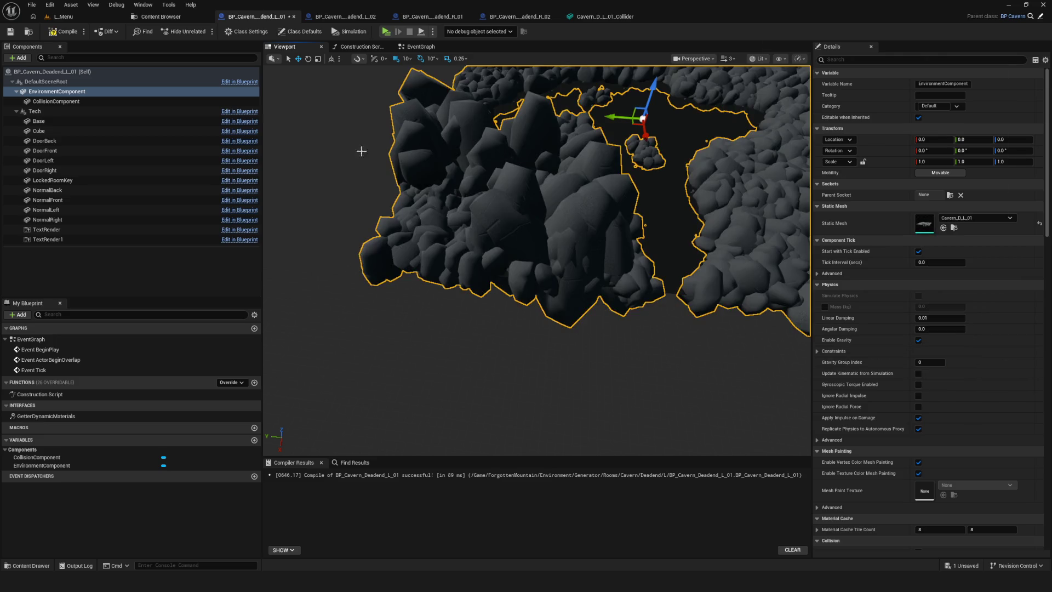
click(61, 102)
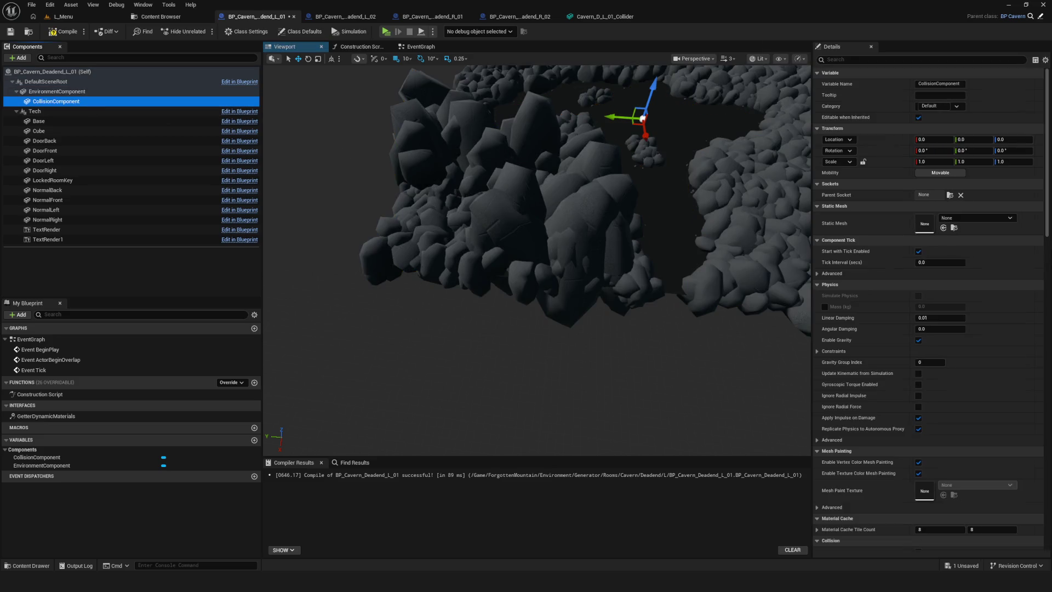
click(962, 217)
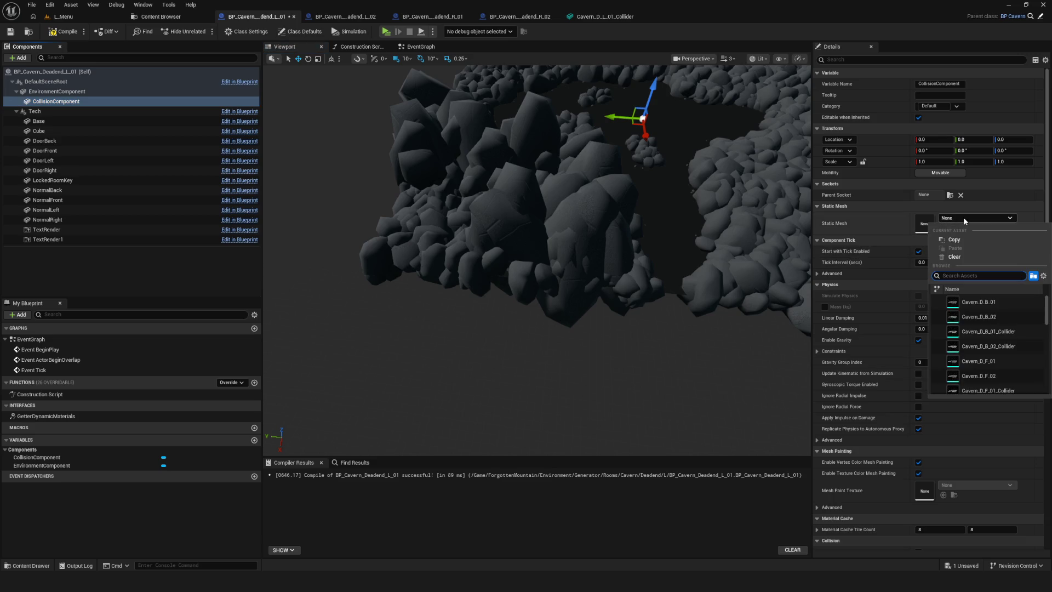
scroll(1009, 345, down, 3)
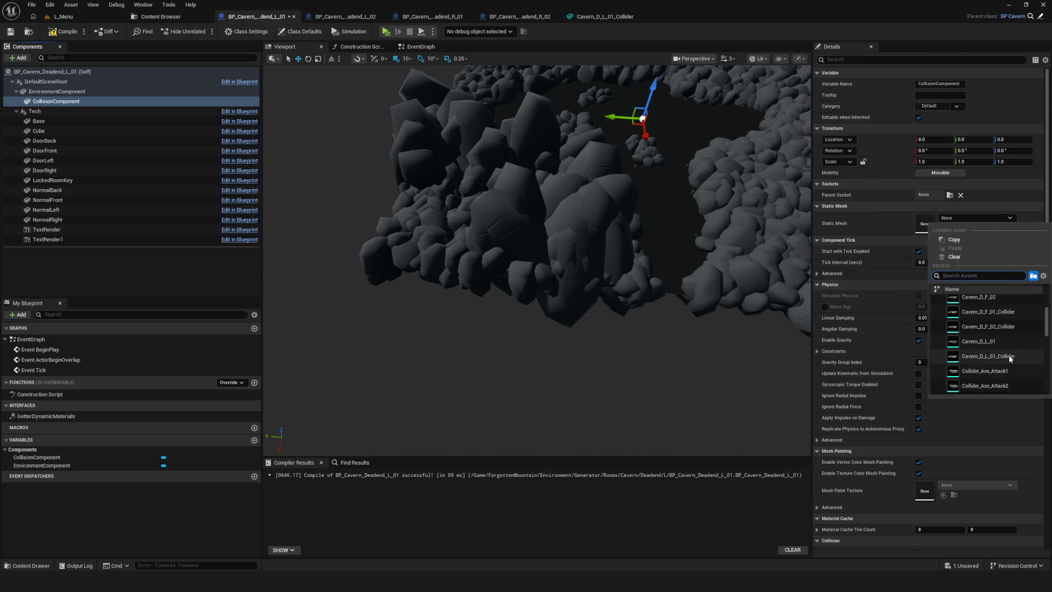
click(1001, 356)
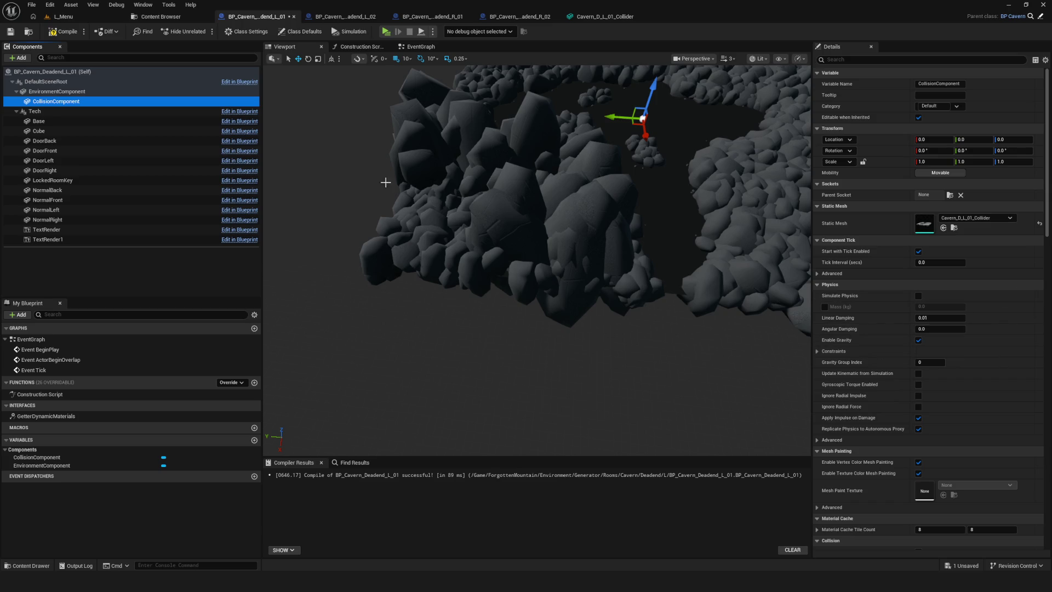
key(F7)
key(ctrl+s)
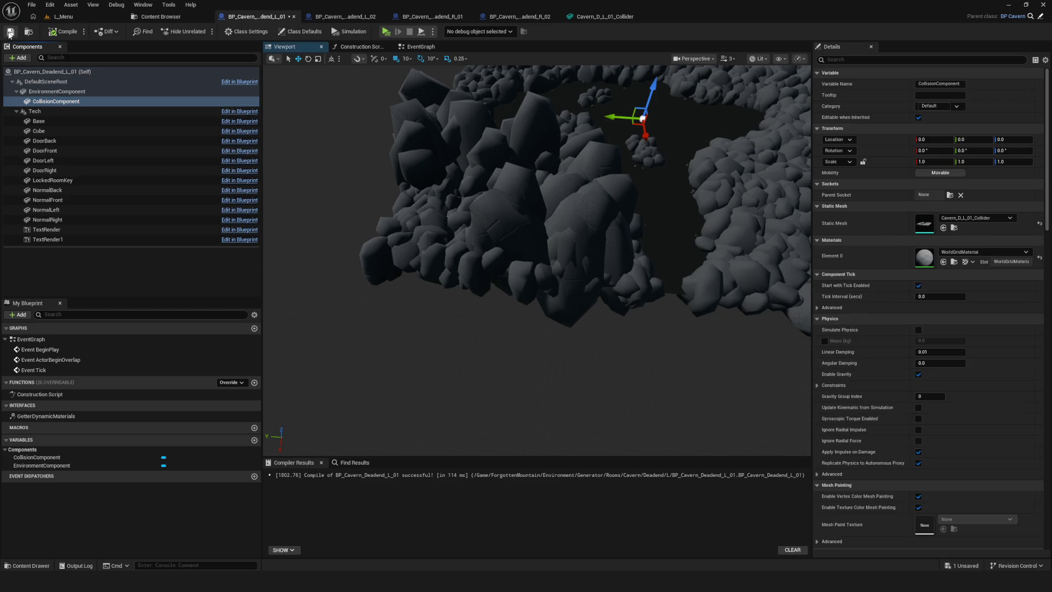
Set the Element 0 material to M_Lit_Room_Gray2, then move on to BP_Cavern_Deadend_L_02
click(988, 252)
text(R)
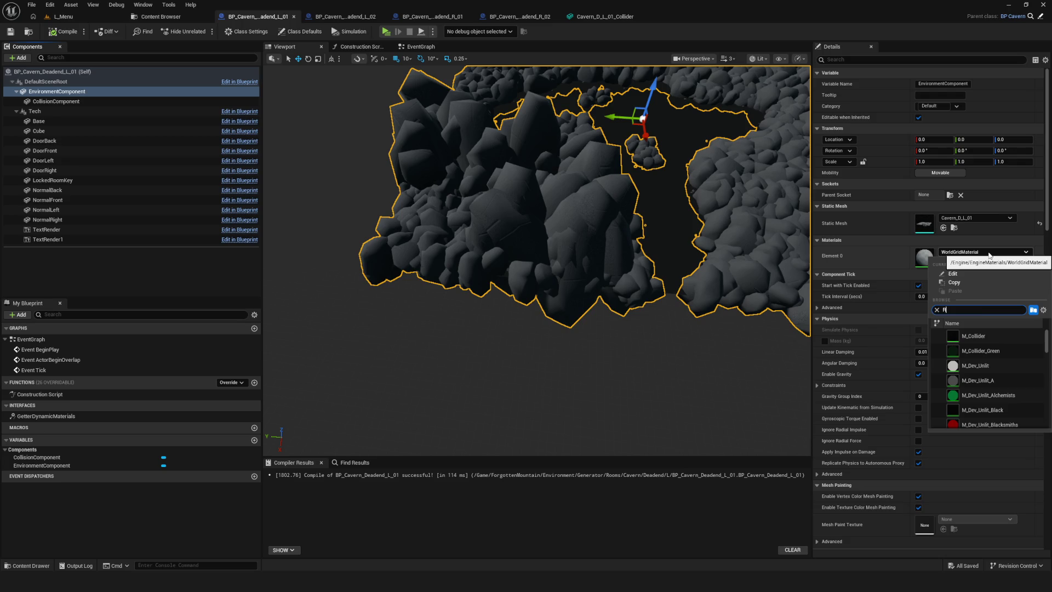
text(oom)
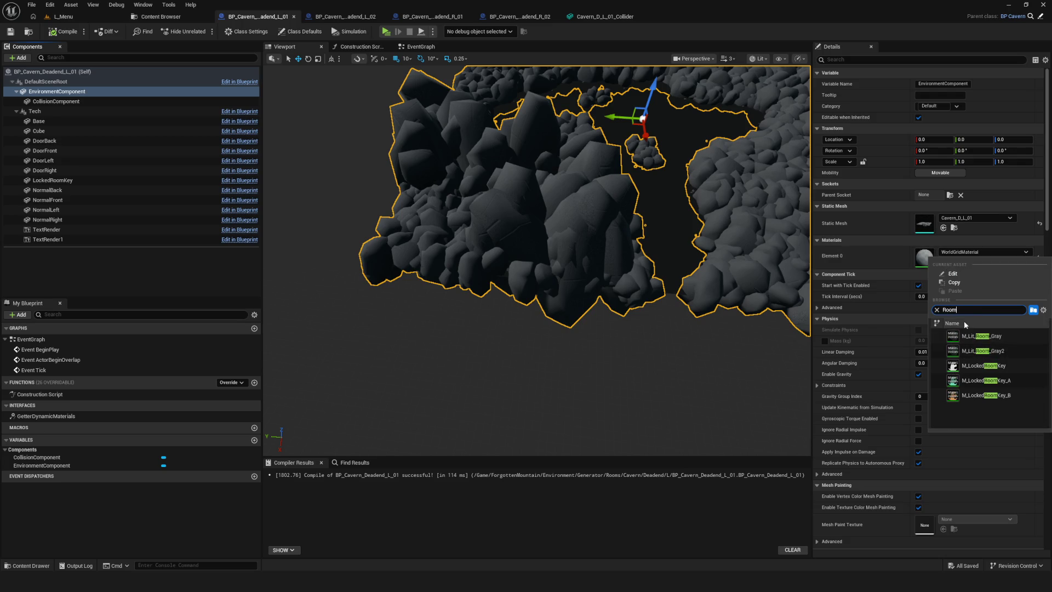
click(997, 351)
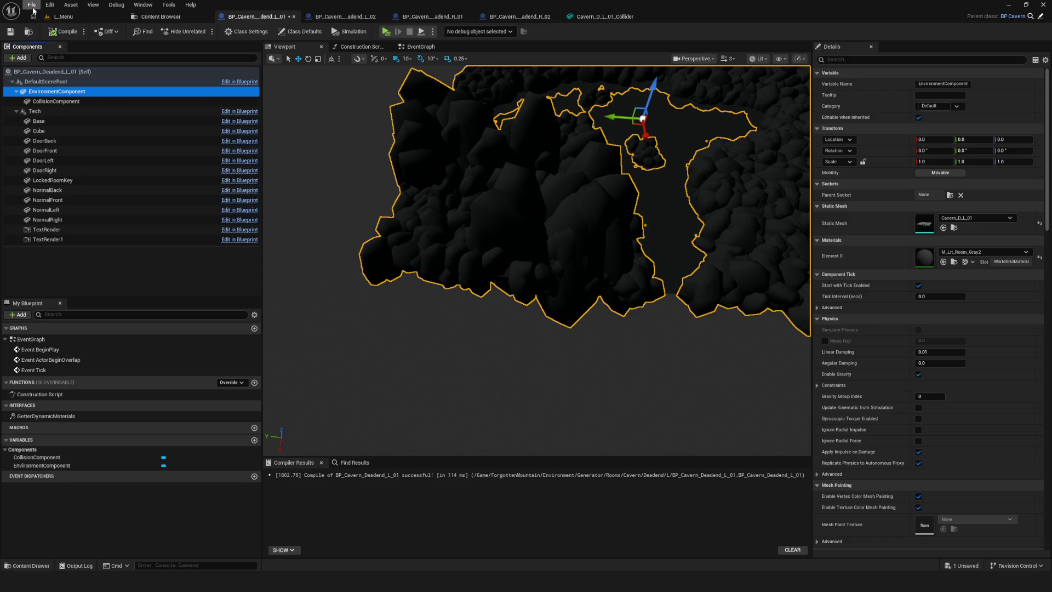
click(346, 17)
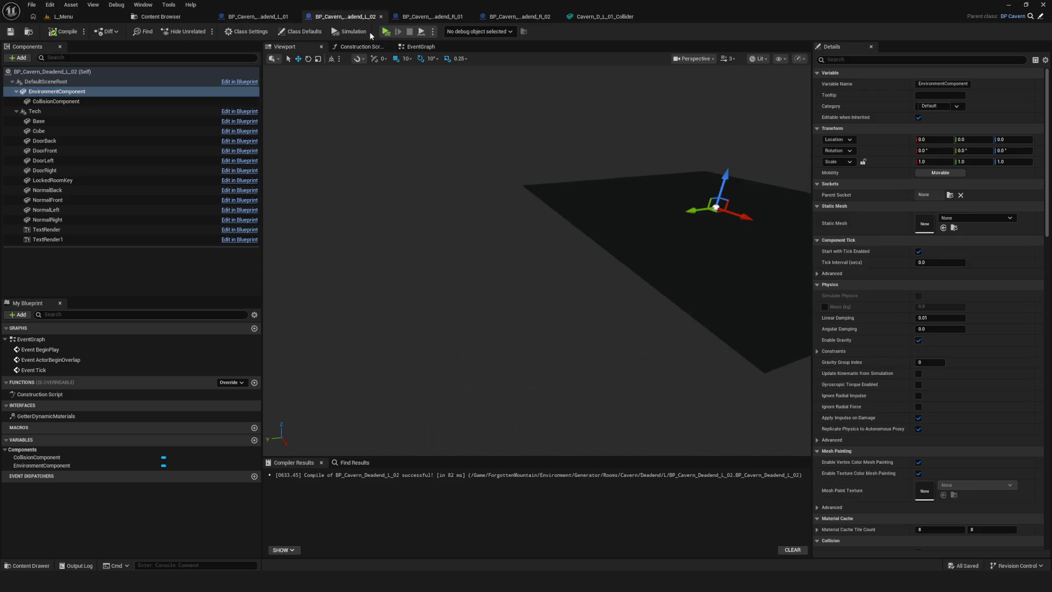
Assign Cavern_D_L_01 to EnvironmentComponent and Cavern_D_L_01_Collider to CollisionComponent in BP_Cavern_Deadend_L_02
right_drag(537, 257, 498, 306)
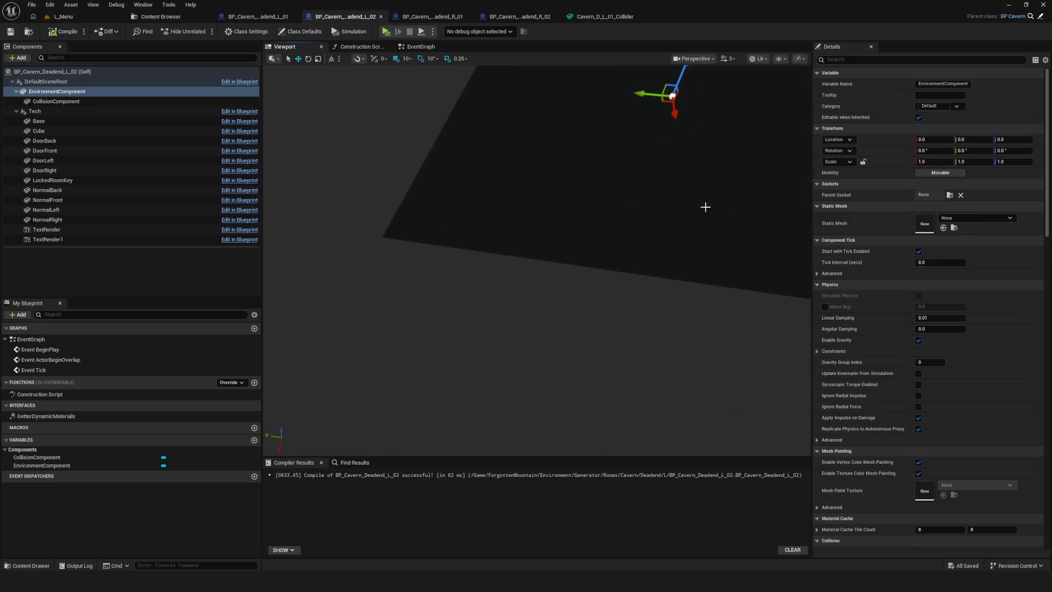
click(966, 218)
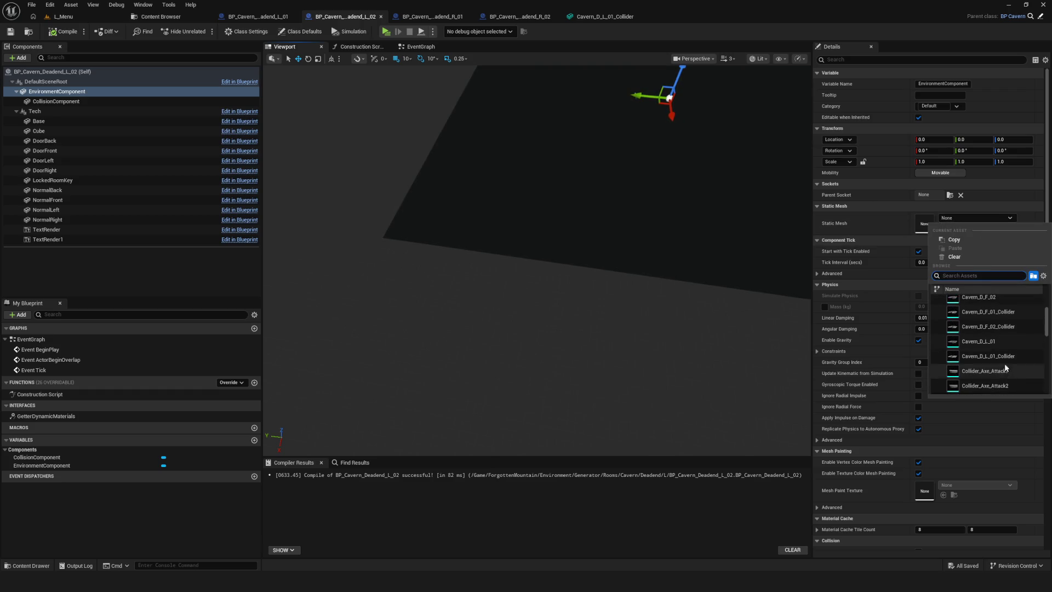
click(1005, 346)
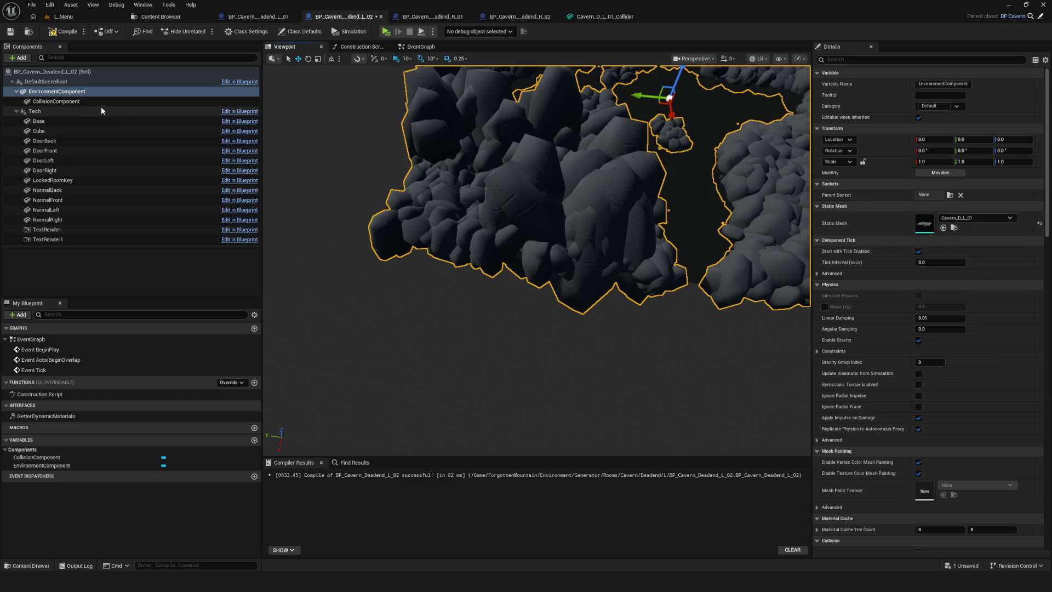
click(56, 101)
click(975, 218)
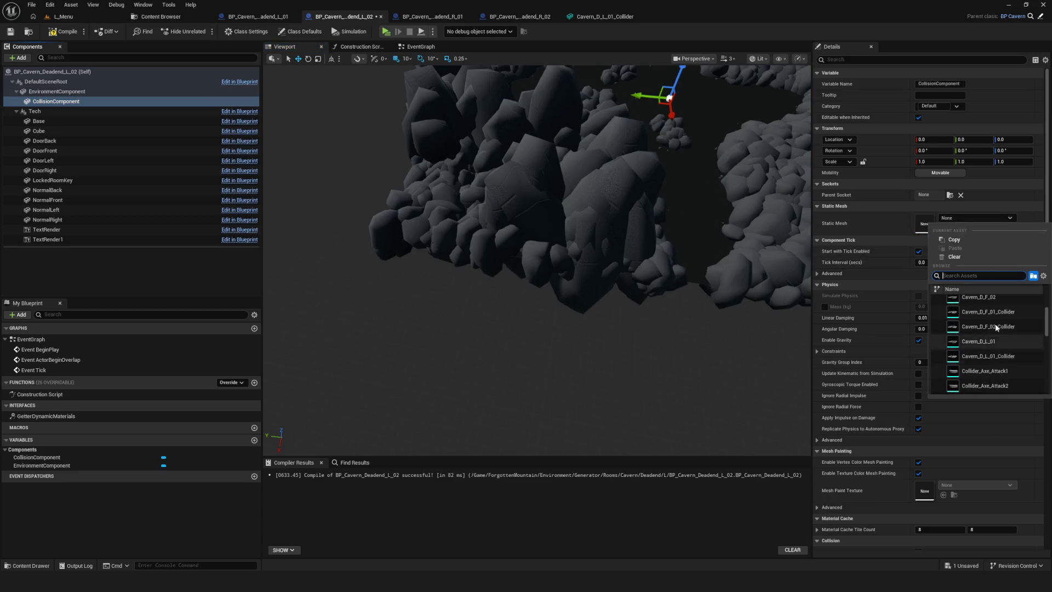
click(999, 356)
Set the environment mesh's Element 0 material to M_Lit_Room_Gray2 and compile the blueprint
drag(608, 287, 598, 285)
click(119, 92)
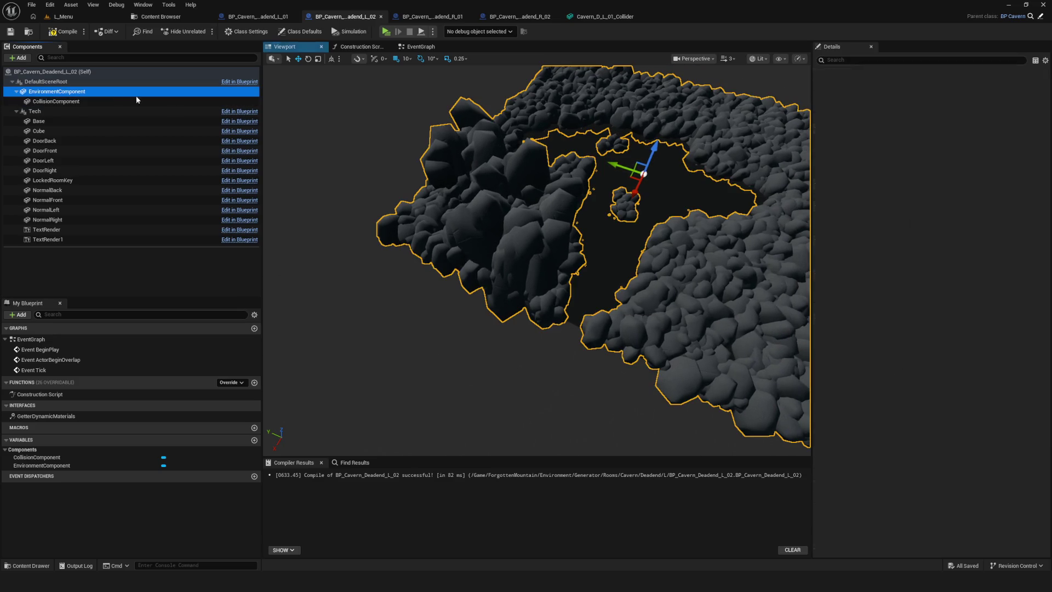
click(976, 253)
text(Room)
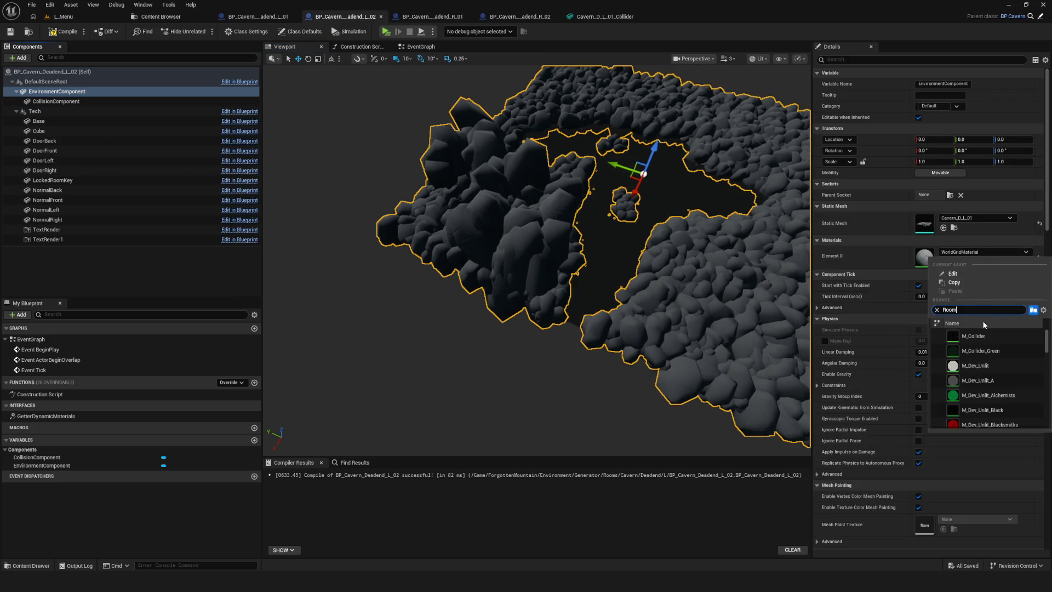
click(1013, 348)
click(56, 34)
click(425, 20)
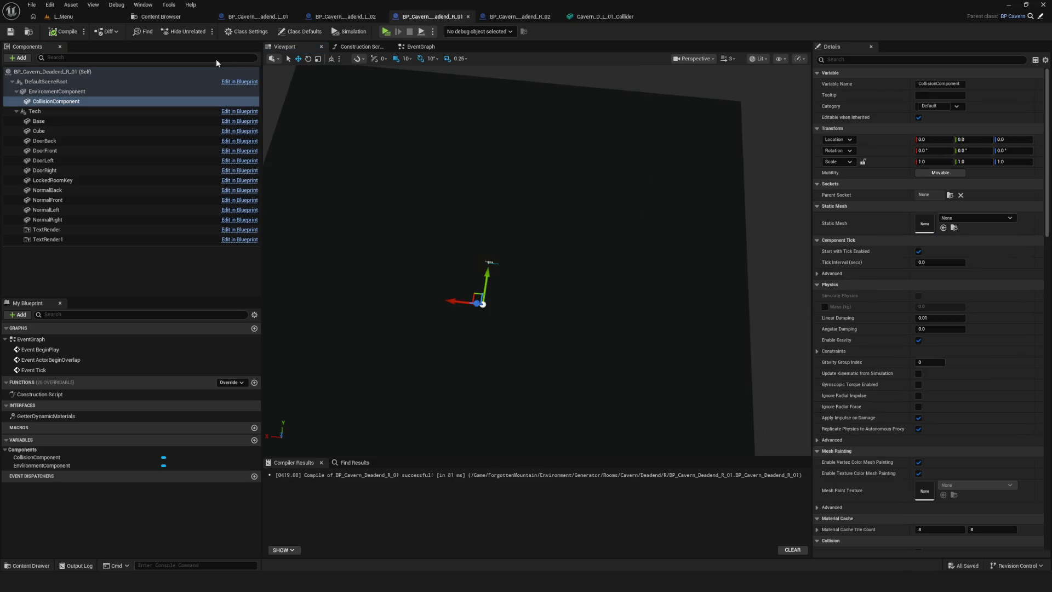
Give BP_Cavern_Deadend_R_01 the Cavern_D_L_01 rock mesh and Cavern_D_L_01_Collider collision, then compile and save
click(83, 91)
click(971, 218)
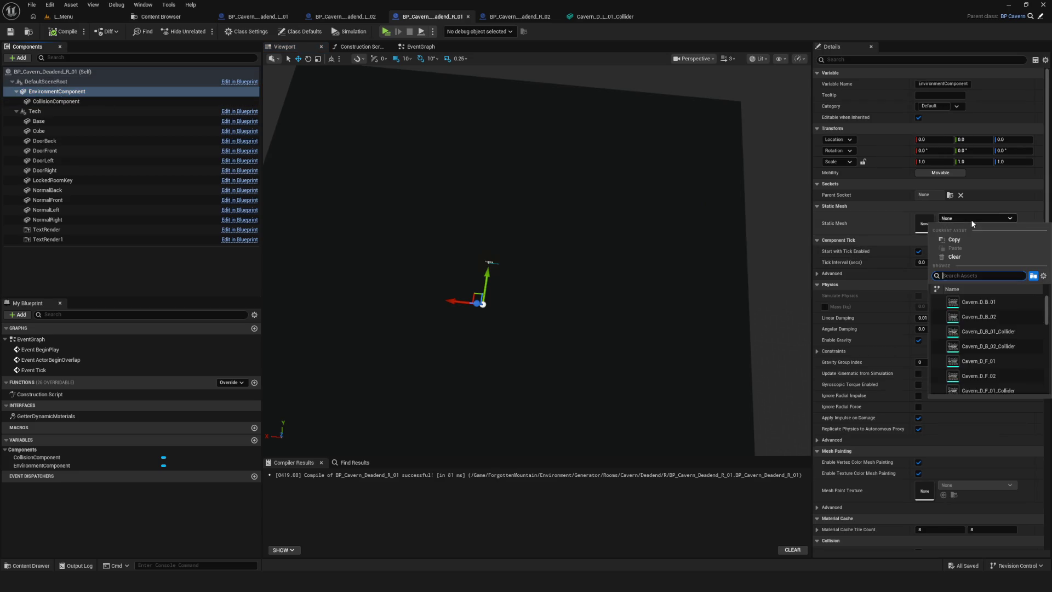
click(1008, 350)
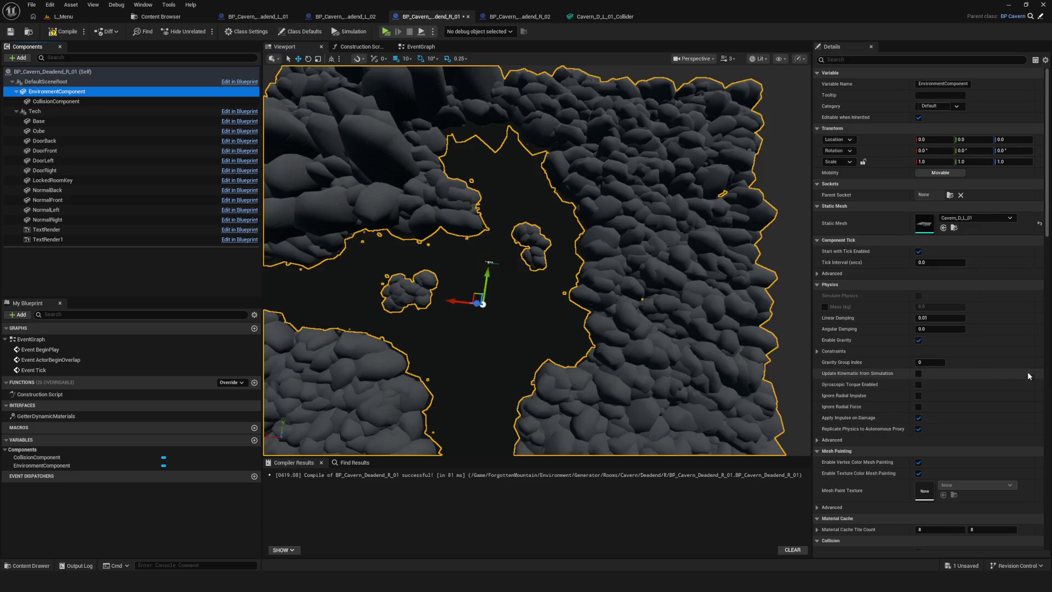
click(159, 101)
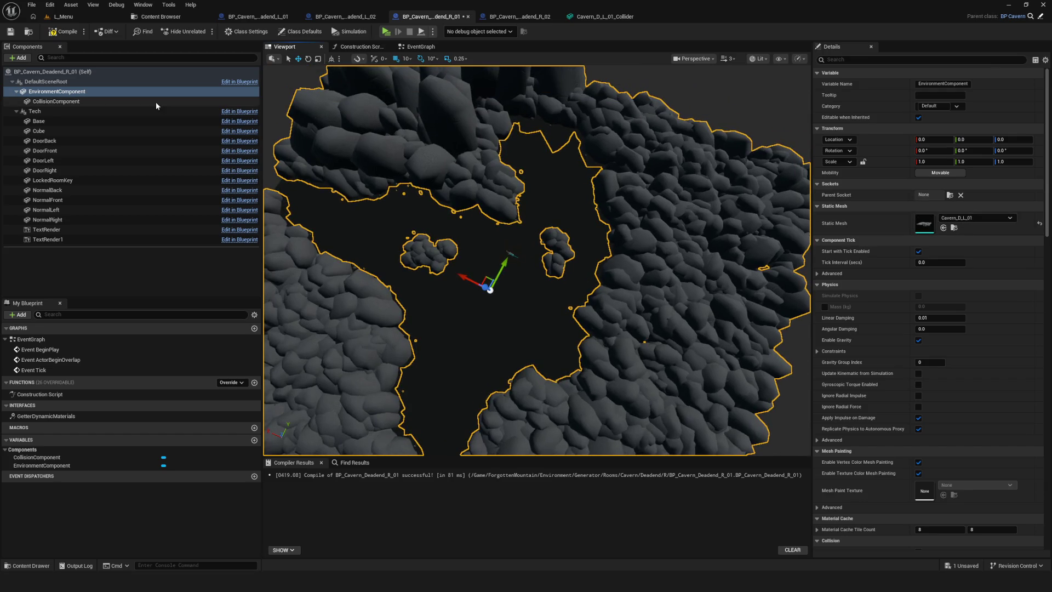
click(964, 217)
scroll(1005, 330, down, 3)
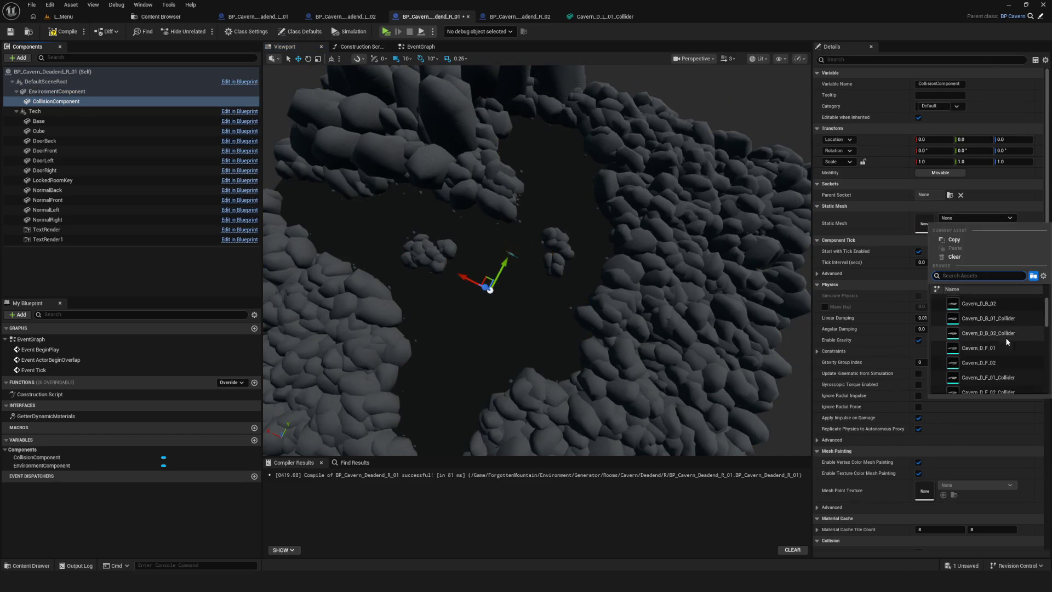
scroll(1006, 334, down, 1)
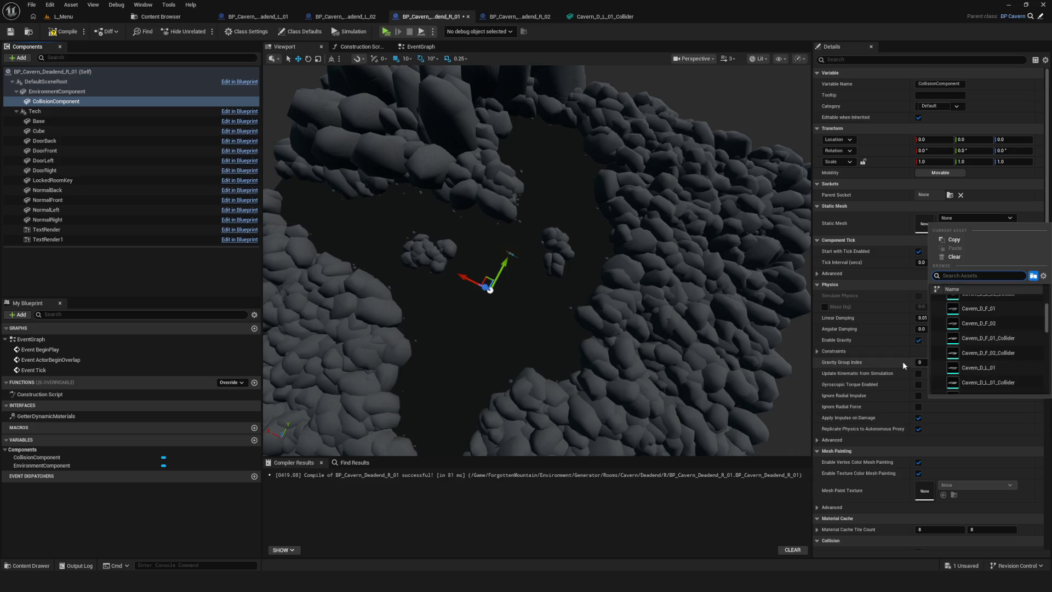
click(1013, 383)
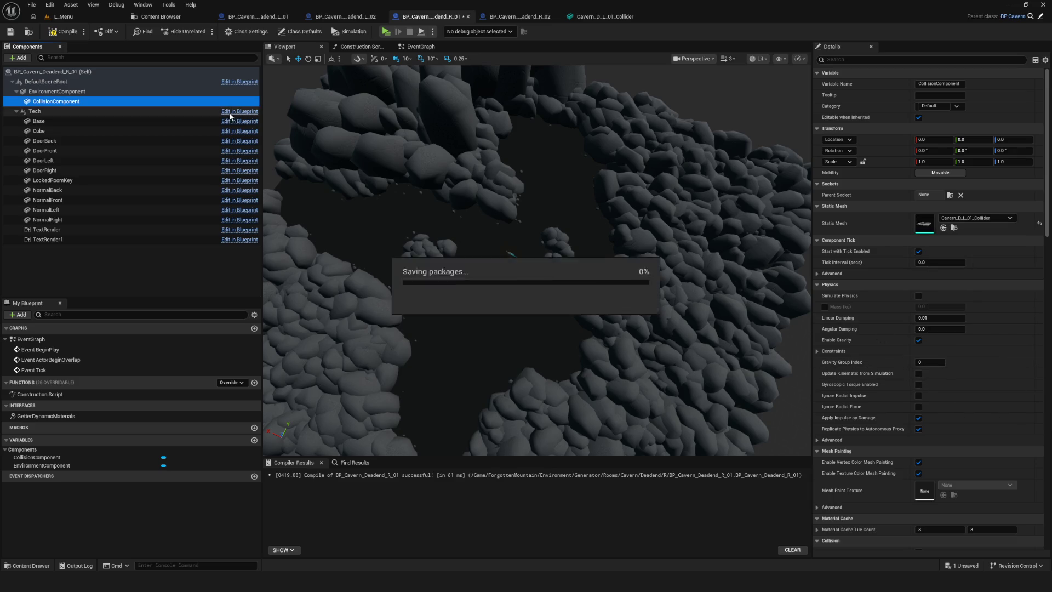
click(63, 32)
click(10, 31)
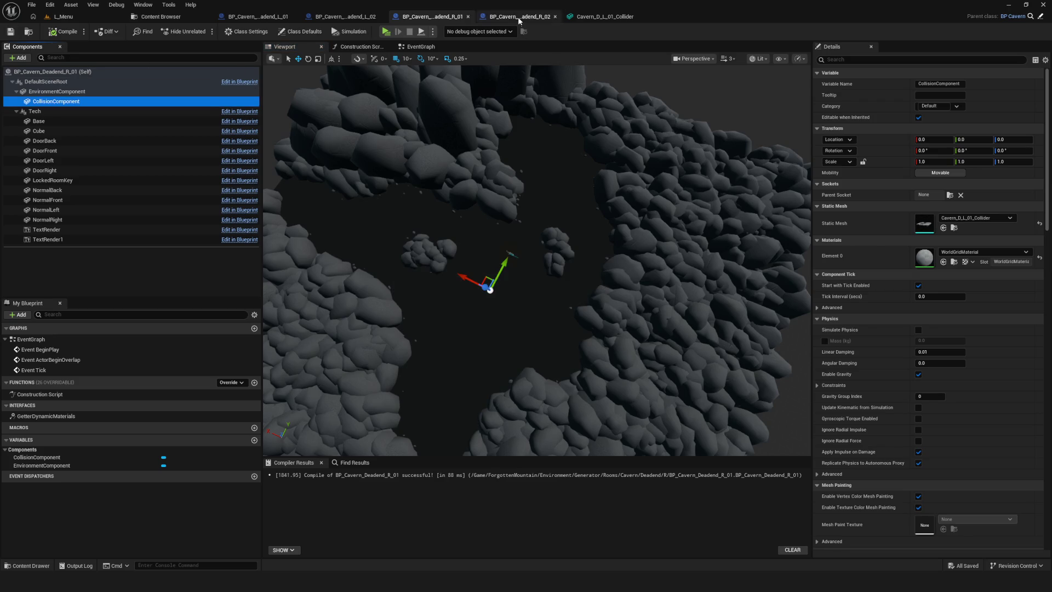
Set the same Cavern_D_L_01 meshes on BP_Cavern_Deadend_R_02, compile, save, and press Play from L_Menu
click(517, 17)
click(174, 91)
click(976, 217)
scroll(1017, 344, down, 3)
click(1016, 343)
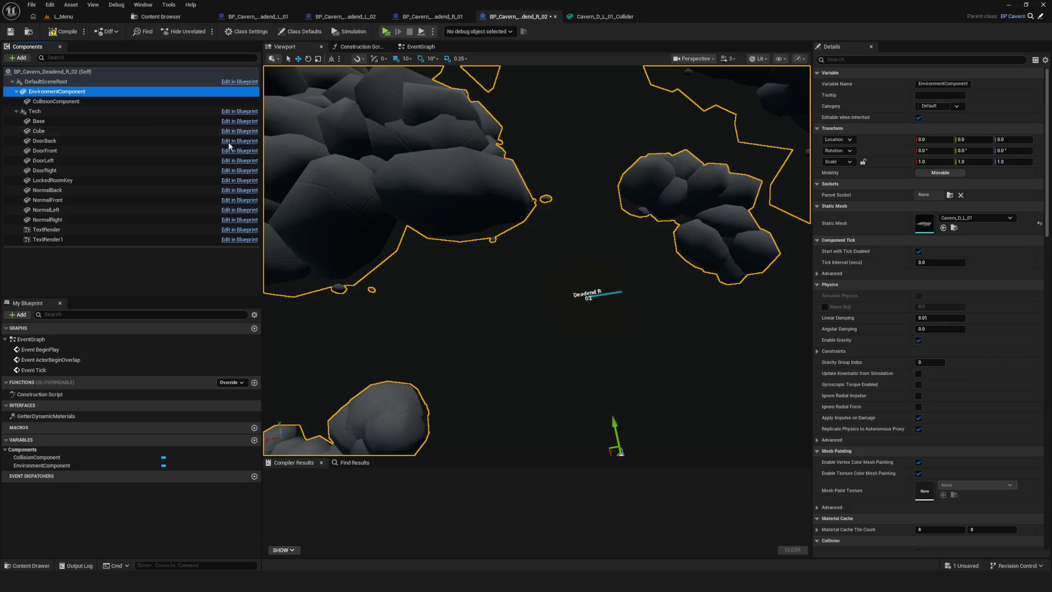
click(56, 101)
click(962, 218)
scroll(986, 340, down, 1)
click(1011, 336)
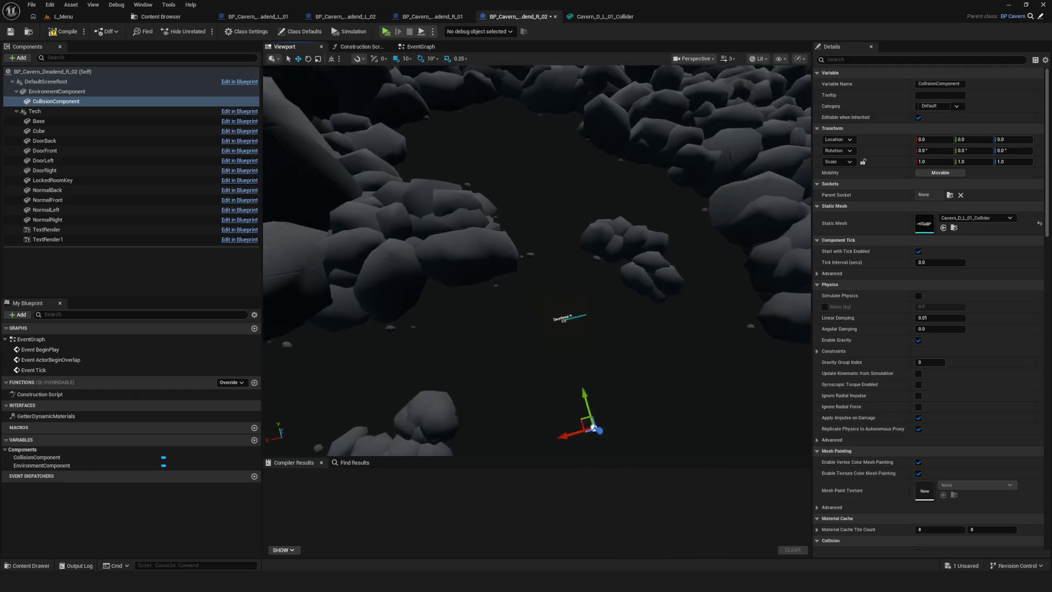
click(64, 31)
click(10, 32)
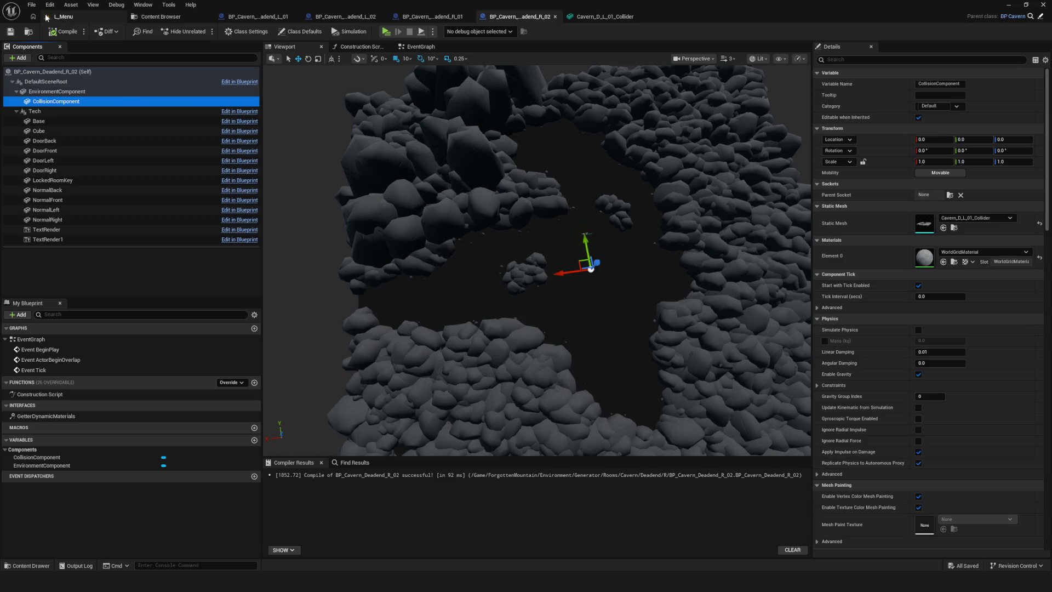
click(63, 16)
click(202, 31)
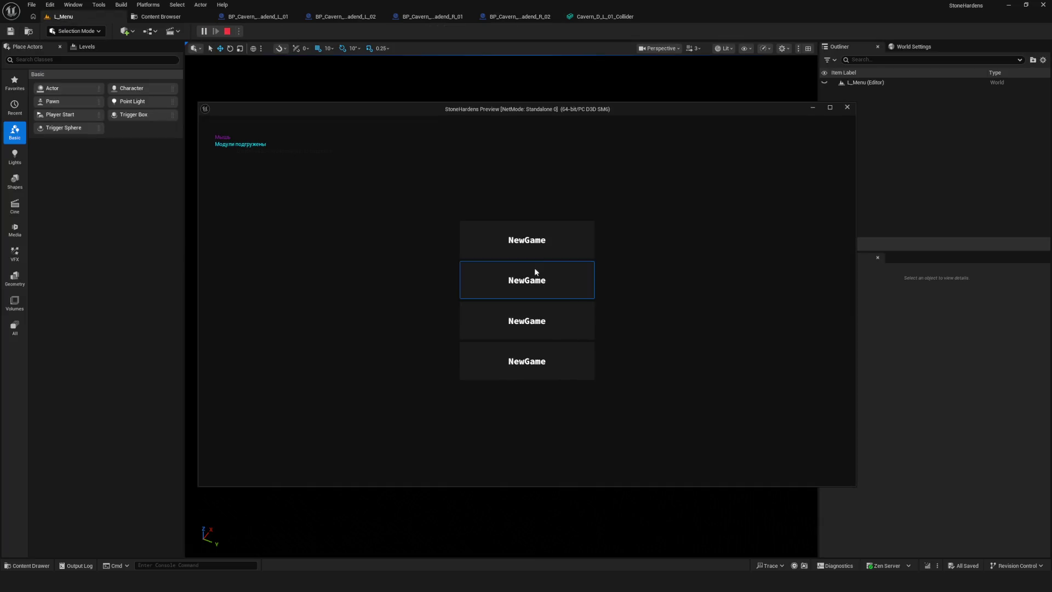
Stop the brief new game, then review the Deadend L_01, L_02 and R_01 blueprints
click(544, 251)
key(Escape)
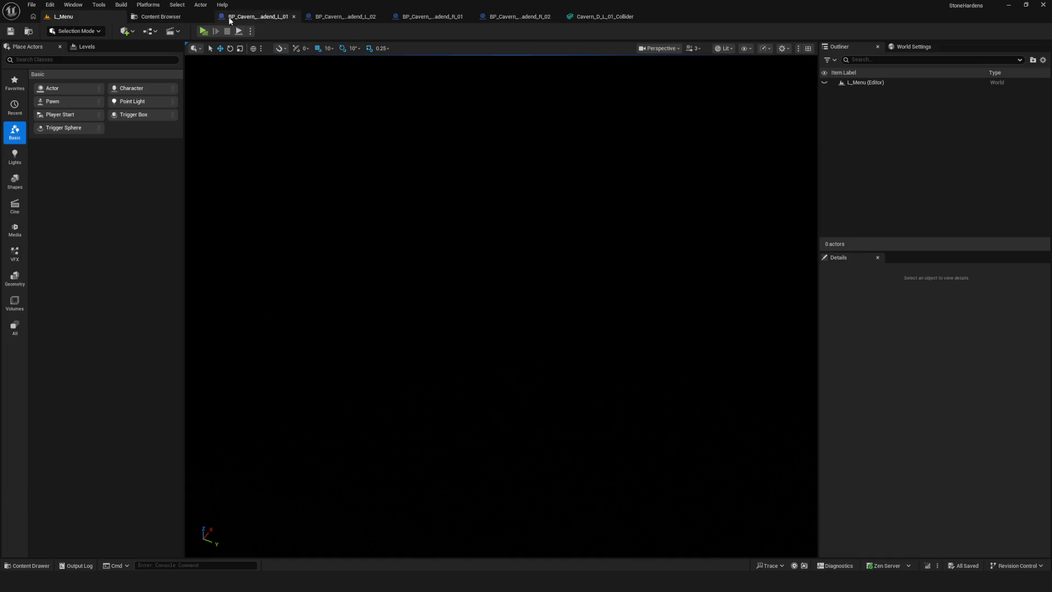
click(253, 17)
click(345, 17)
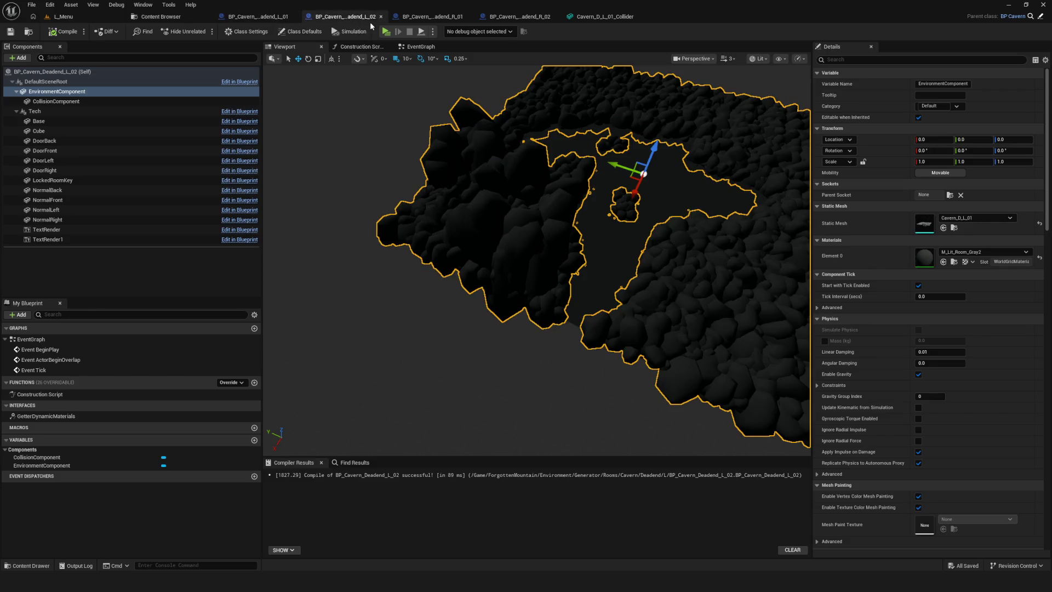
click(430, 17)
click(64, 17)
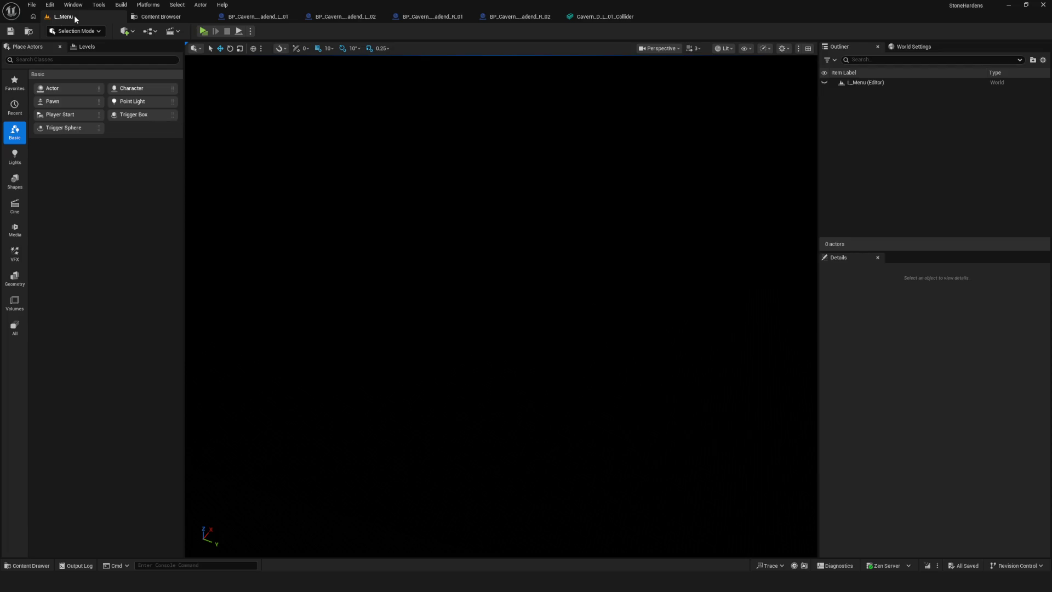
Relaunch the game preview from L_Menu and start a new game into the cavern
click(200, 31)
click(534, 244)
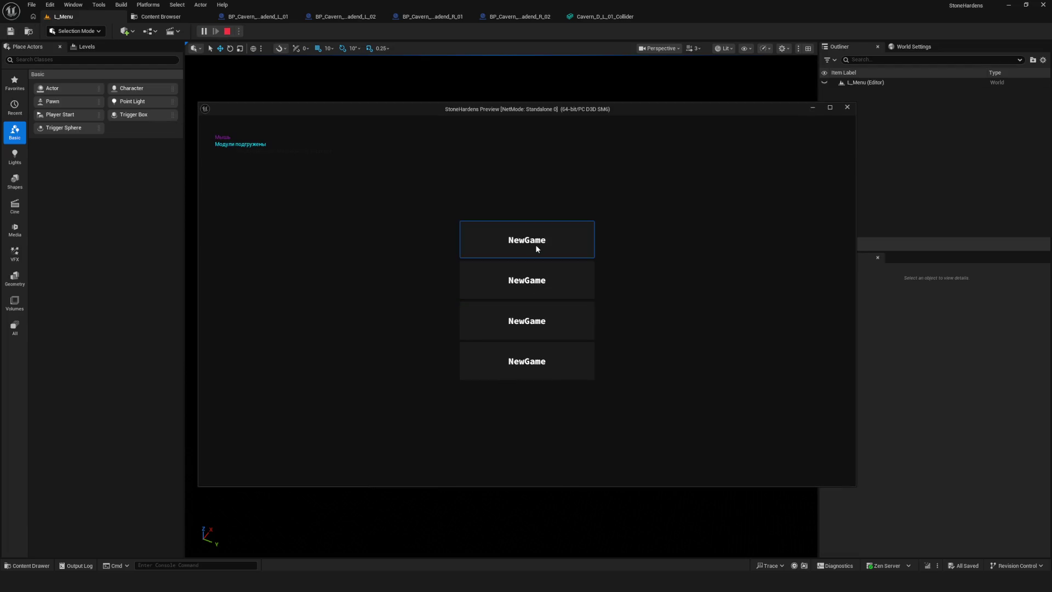
click(534, 245)
key(Escape)
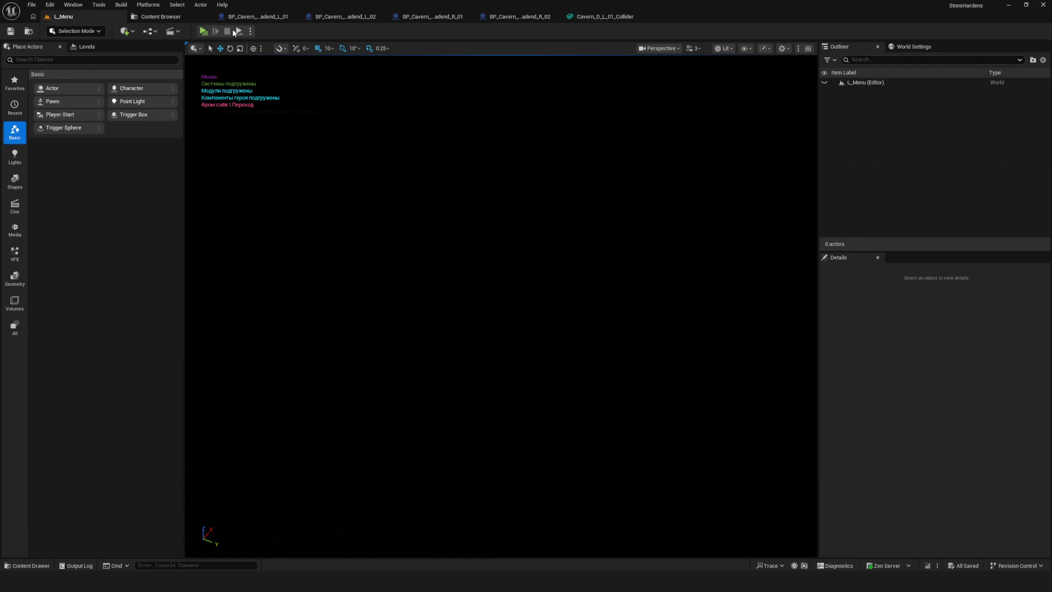
key(alt+p)
click(497, 277)
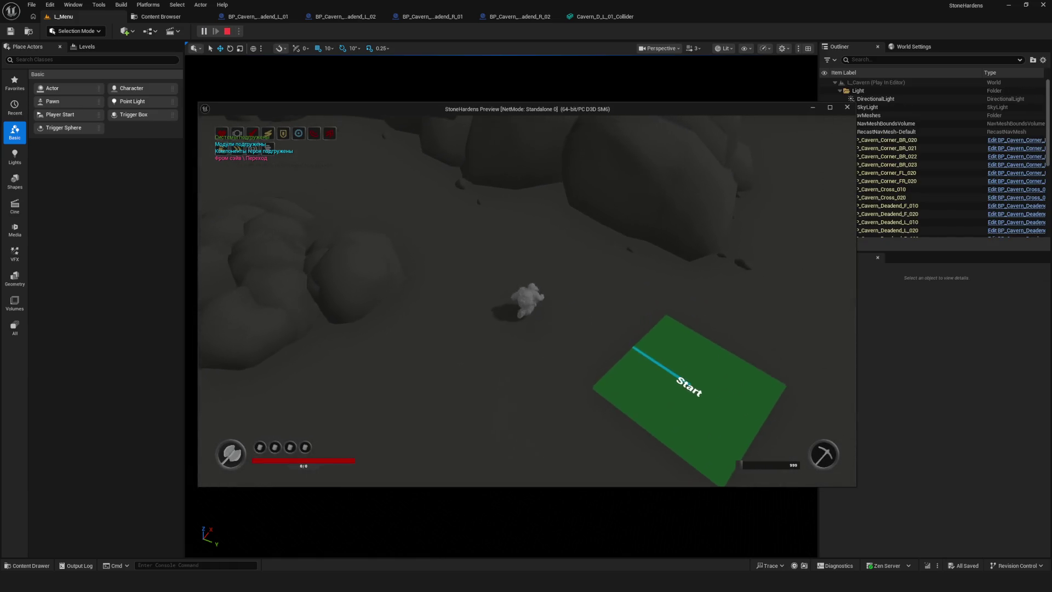
Walk the character with WASD along the dead-end rock walls, then stop the preview
key(d)
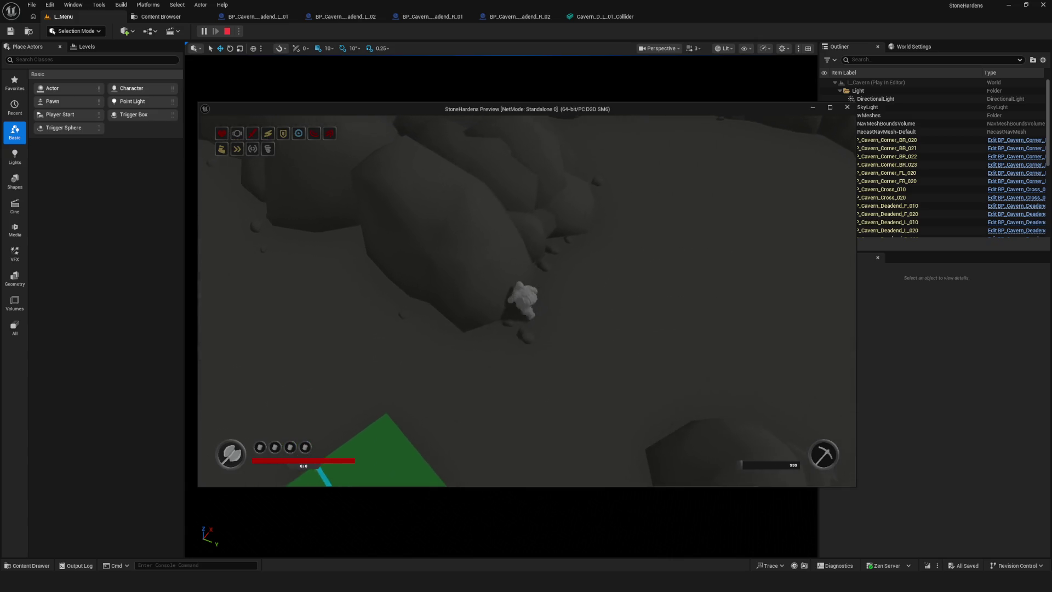
key(s)
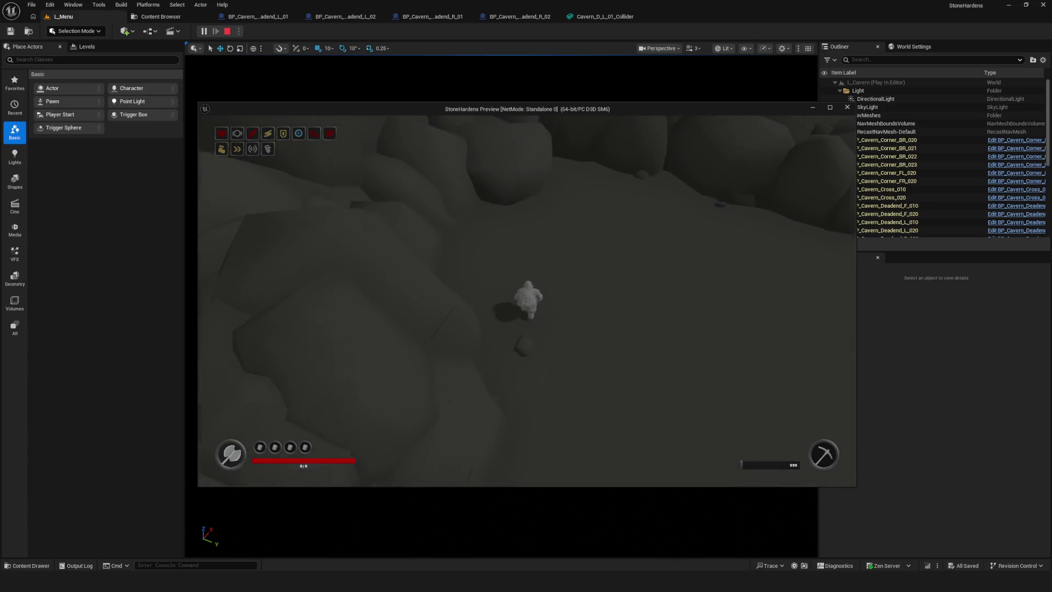
key(w)
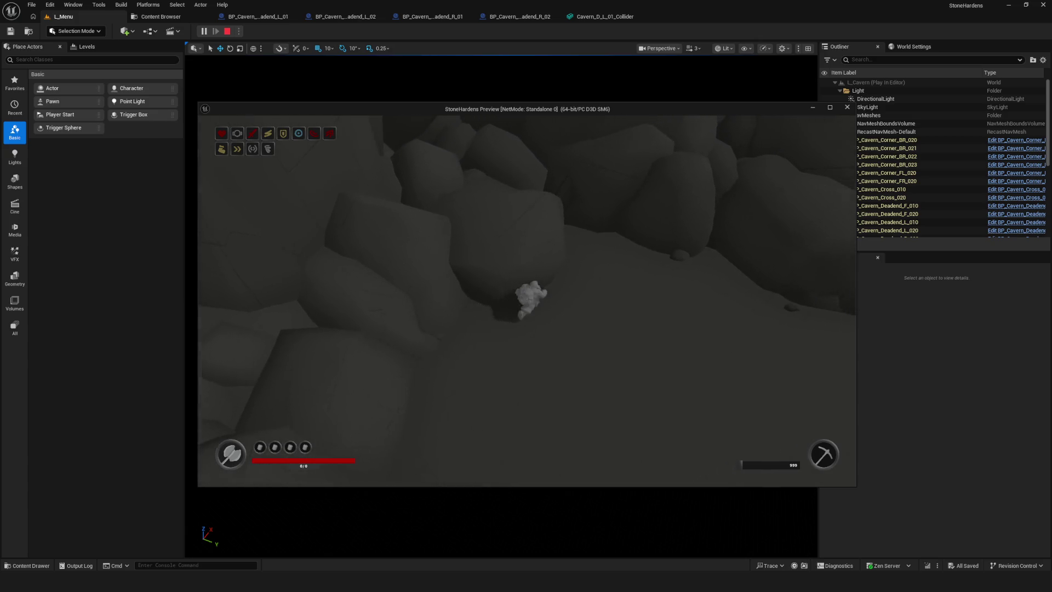
key(d)
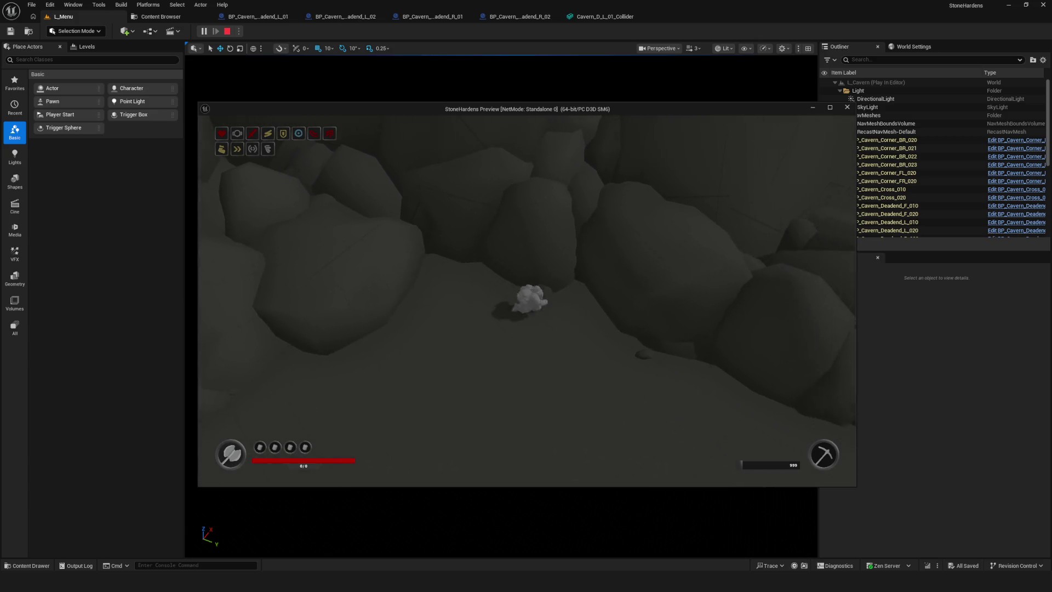
key(d)
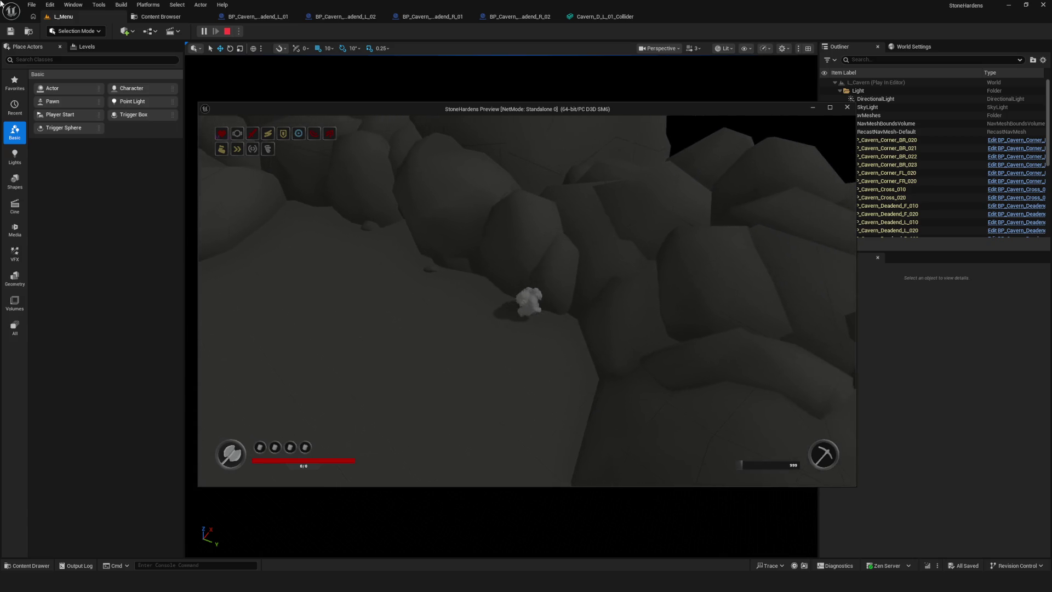
key(d)
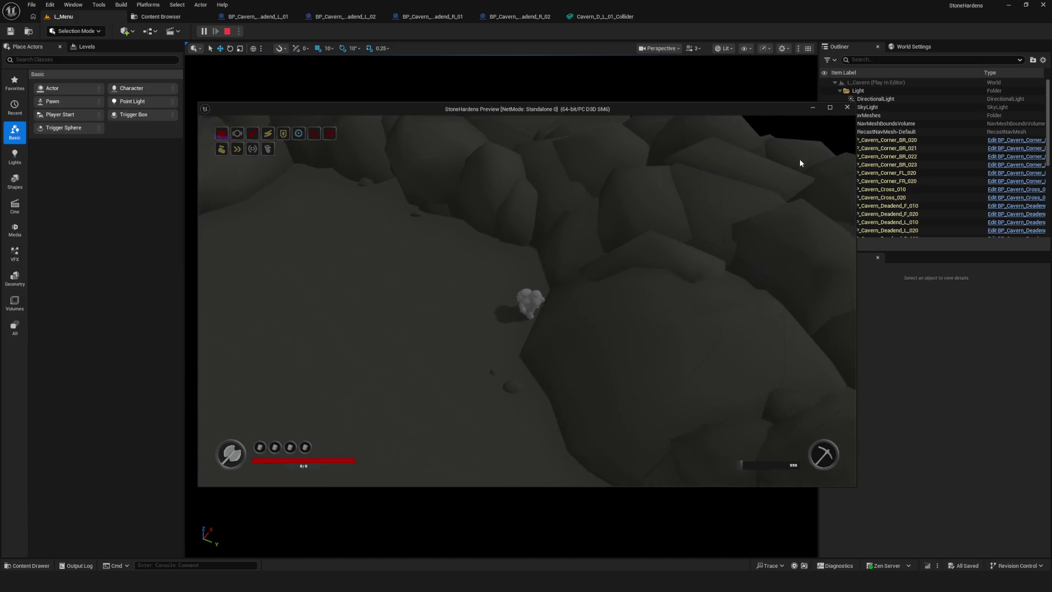
key(d)
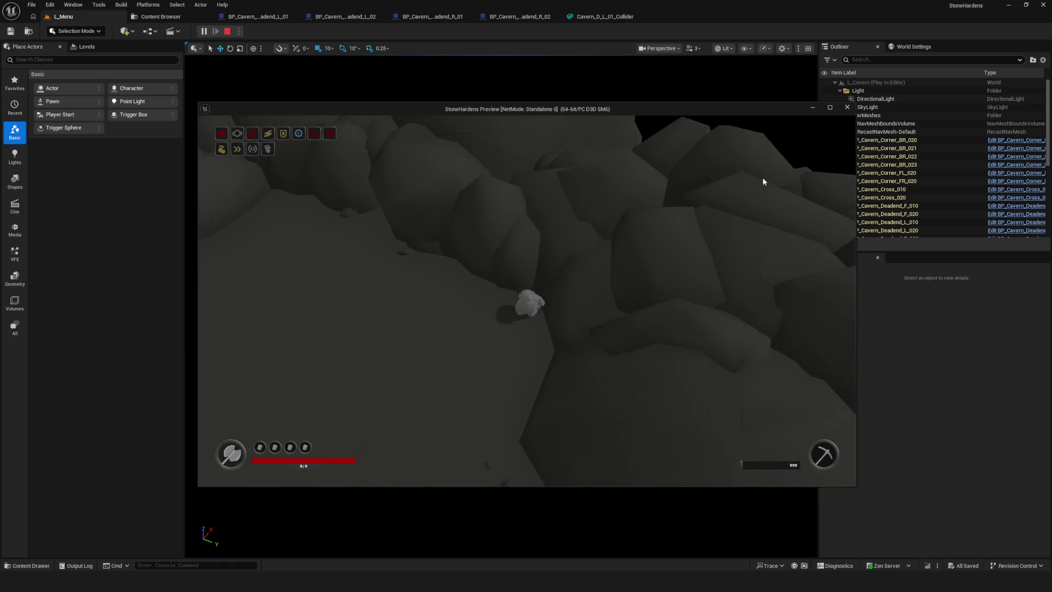
key(d)
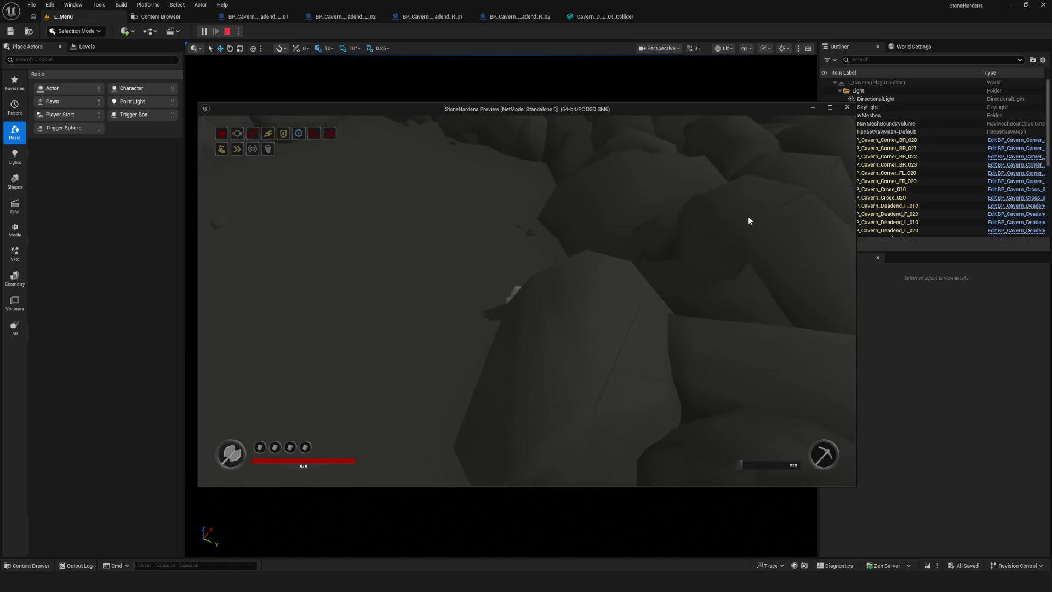
key(s)
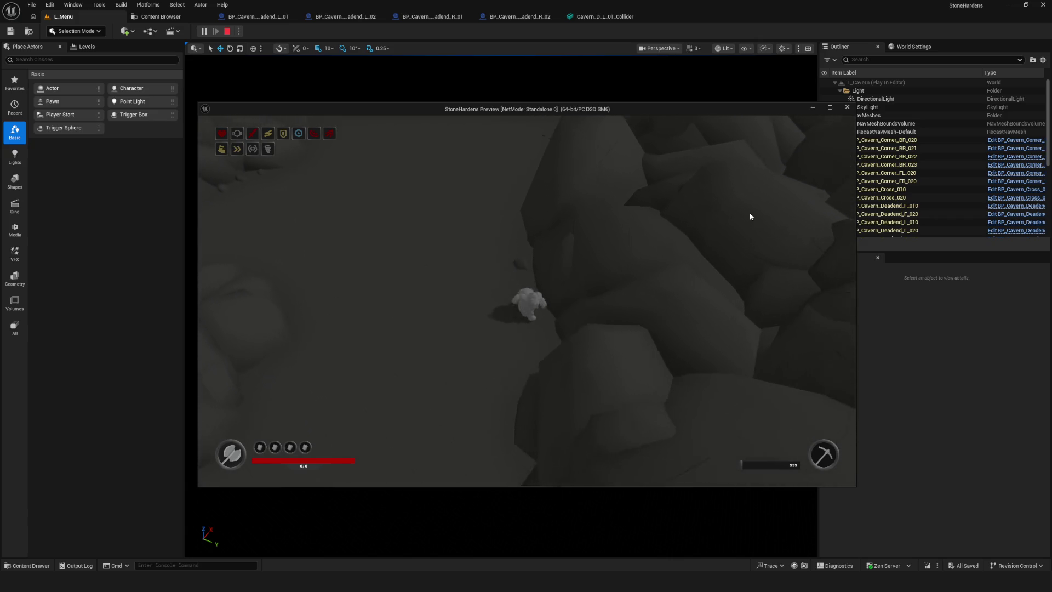
key(a)
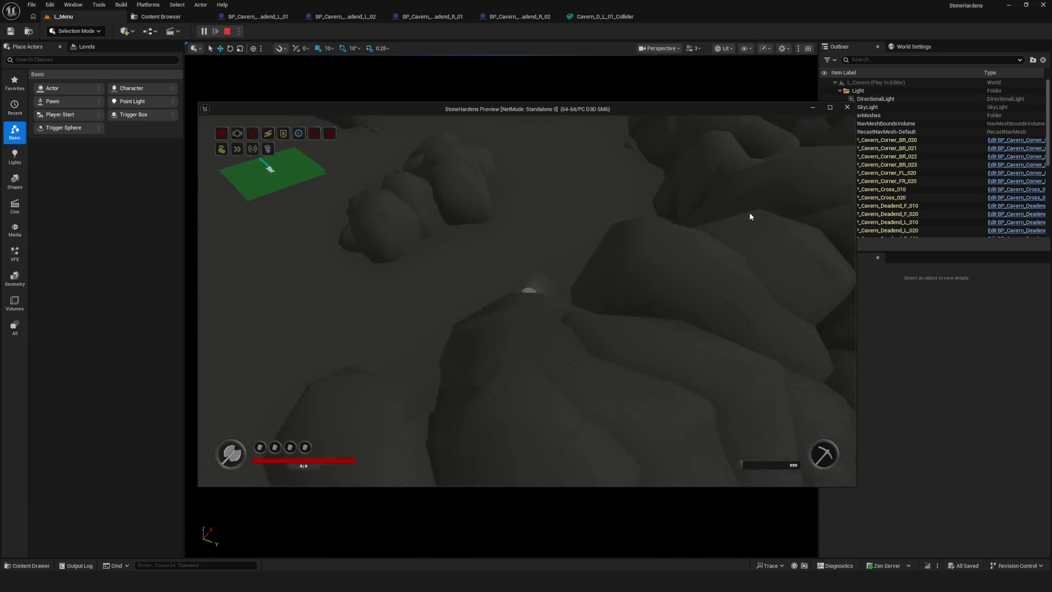
key(s)
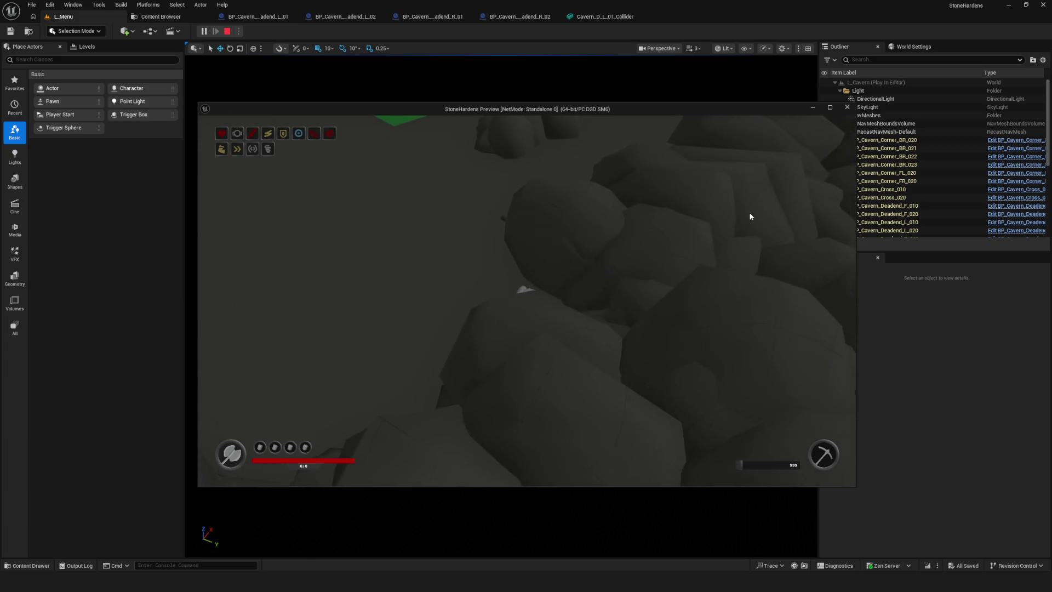
key(w)
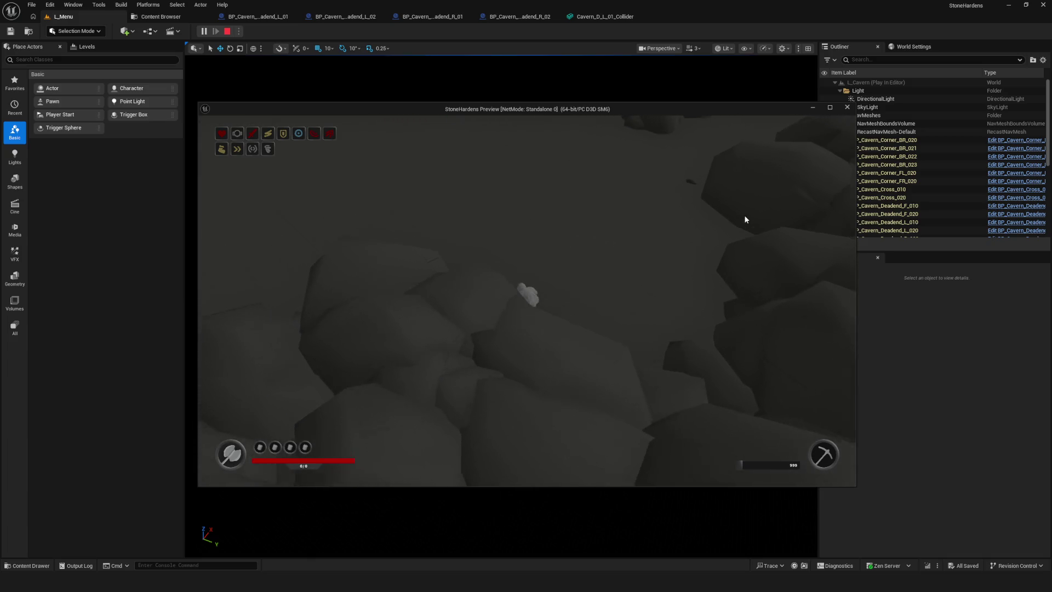
key(s)
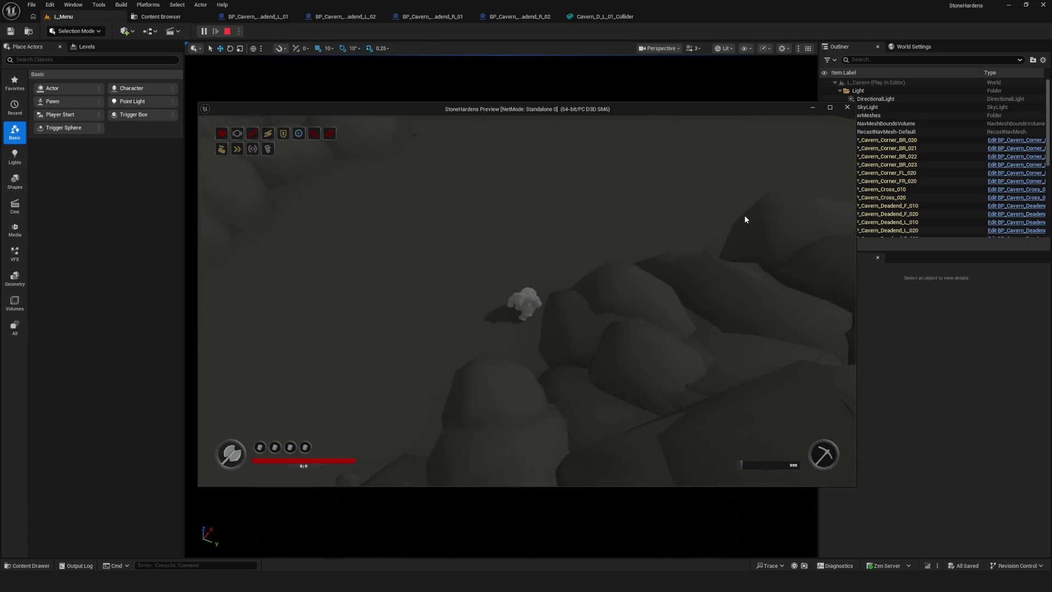
key(w)
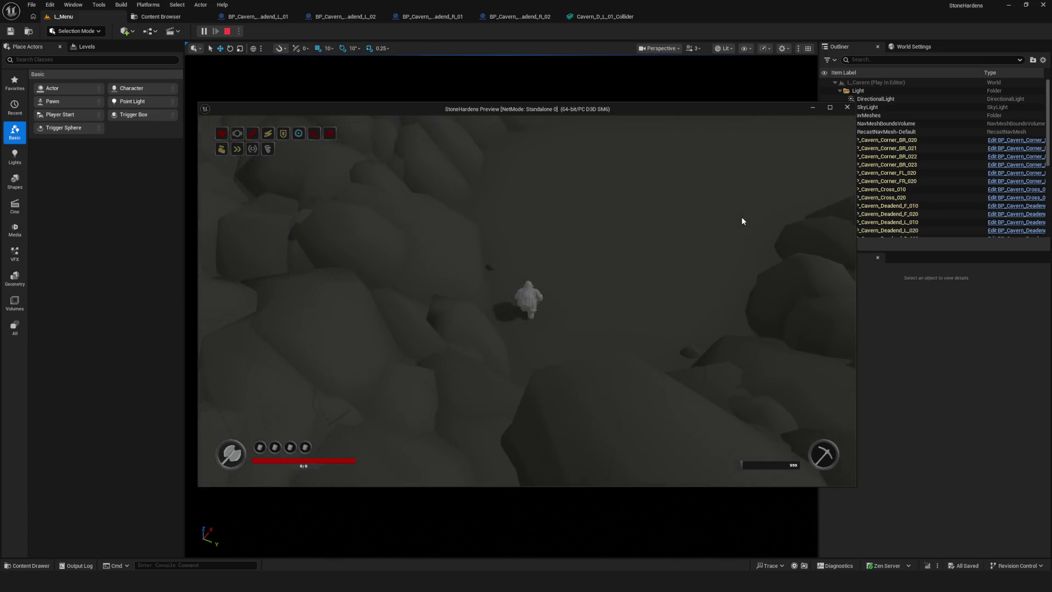
key(w)
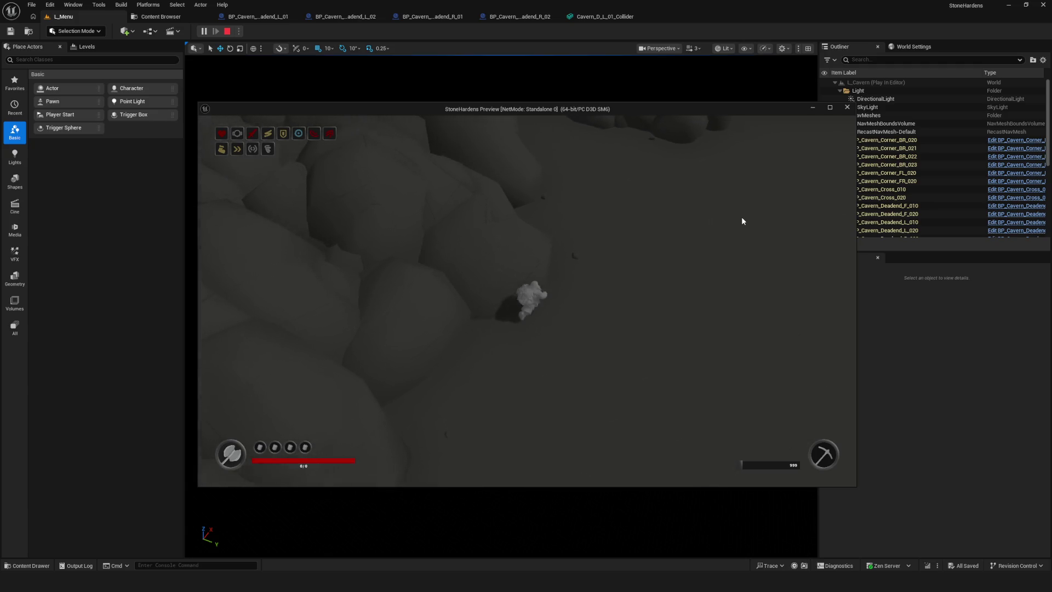
key(w)
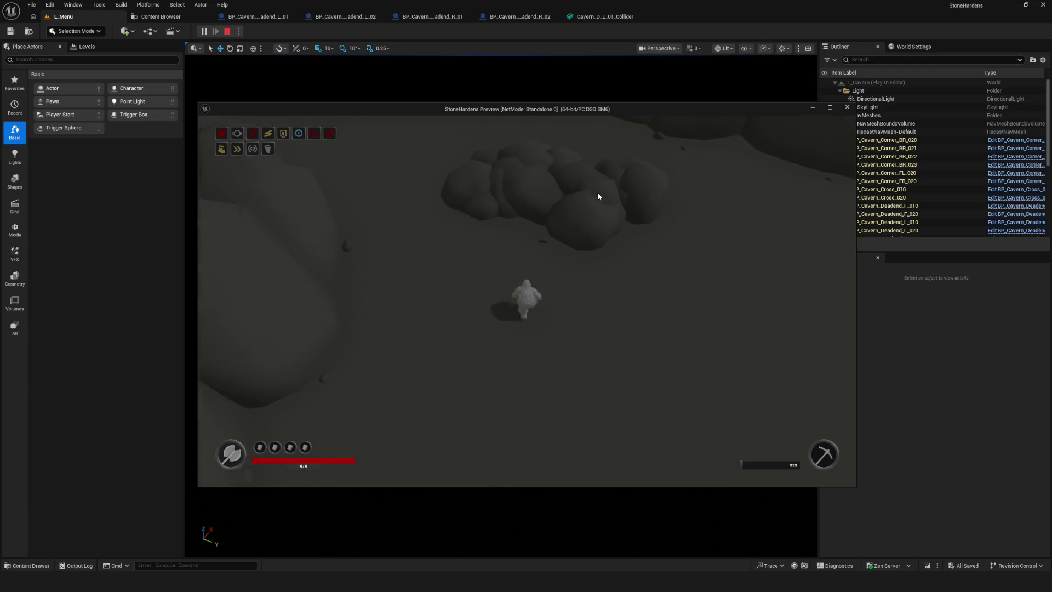
key(w)
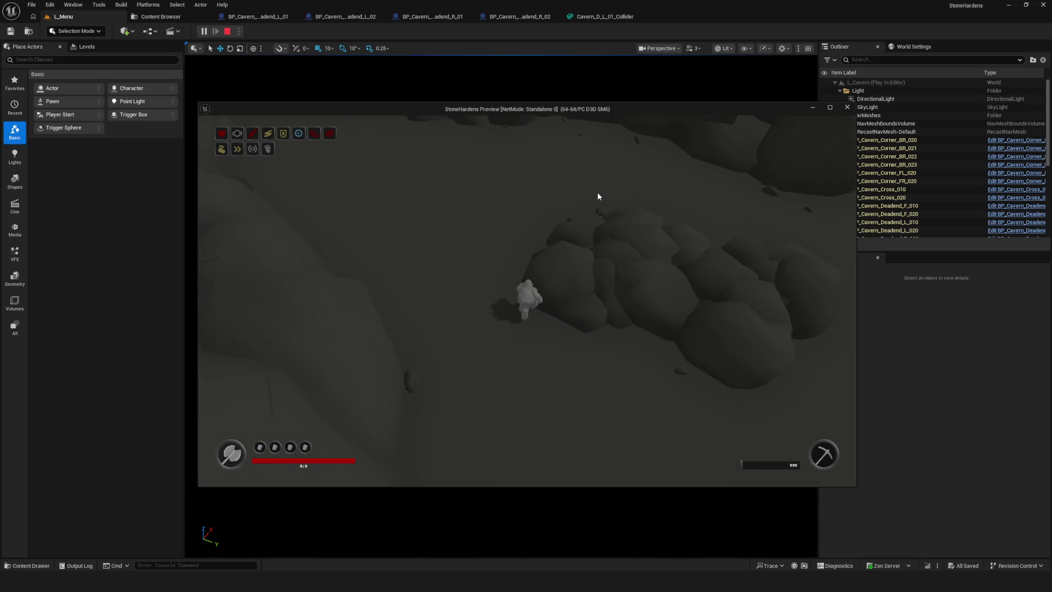
key(w)
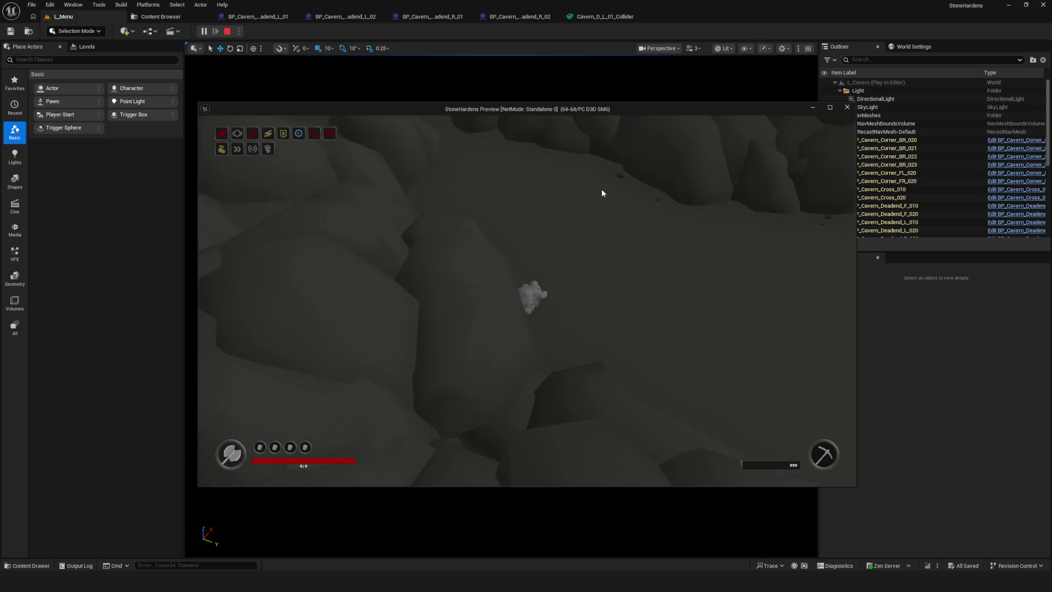
key(Escape)
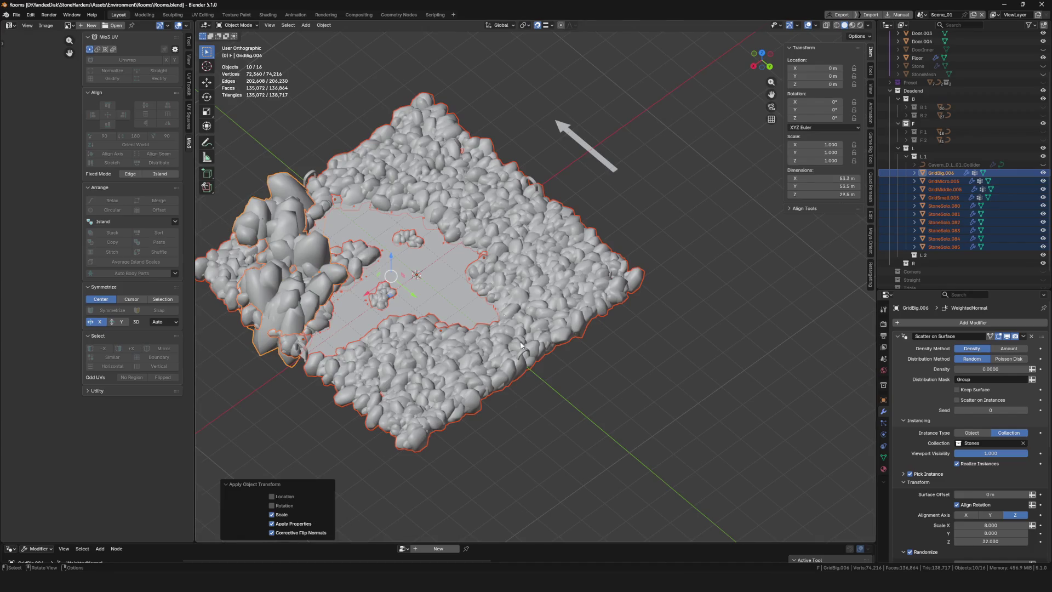
Inspect the GridBig.006 grid and StoneSolo.084 stone, then save Rooms.blend
scroll(388, 214, down, 2)
mouse_move(389, 214)
middle_down()
mouse_move(436, 178)
mouse_move(438, 219)
mouse_move(493, 230)
middle_up()
click(435, 178)
scroll(387, 193, up, 3)
scroll(388, 192, down, 3)
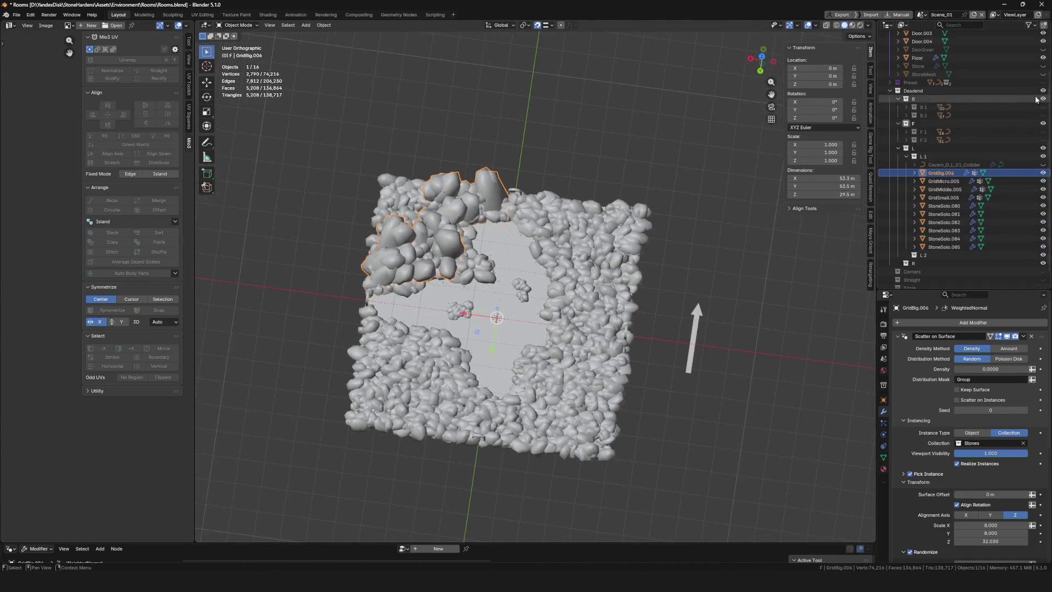
click(944, 238)
mouse_move(548, 175)
middle_down()
mouse_move(515, 193)
mouse_move(504, 242)
mouse_move(509, 200)
mouse_move(462, 231)
mouse_move(508, 235)
mouse_move(503, 199)
mouse_move(432, 323)
middle_up()
key(ctrl+s)
Duplicate GridBig.006 and slide the copy about 19.6 m along negative Y
click(465, 187)
key(shift+d)
key(Escape)
drag(426, 329, 470, 285)
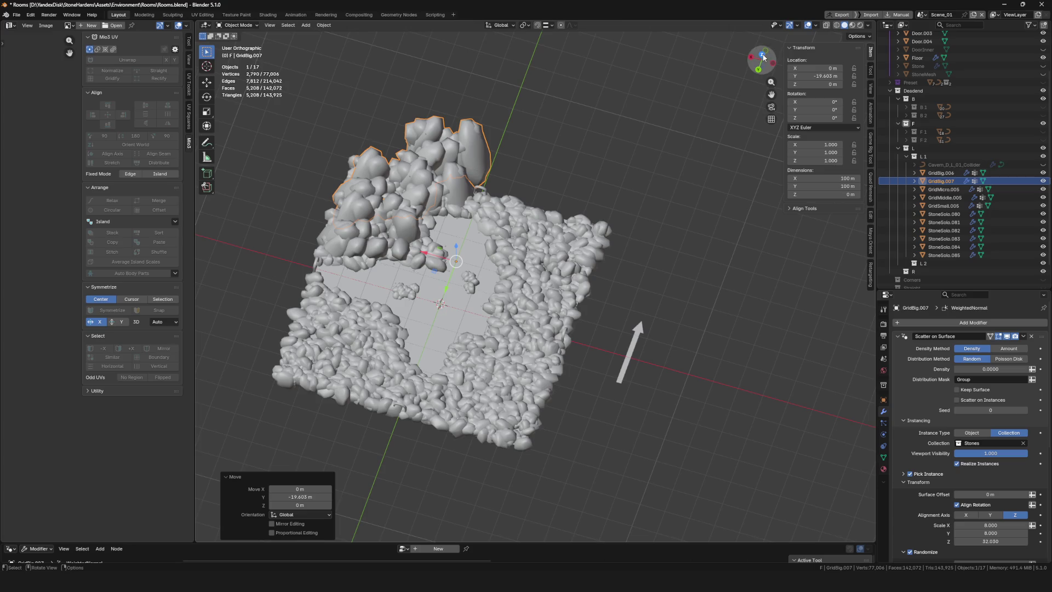
click(763, 54)
shift+middle_drag(684, 329, 592, 329)
Rotate the copy about -49.7° around Z, reposition it, and save the file
key(r)
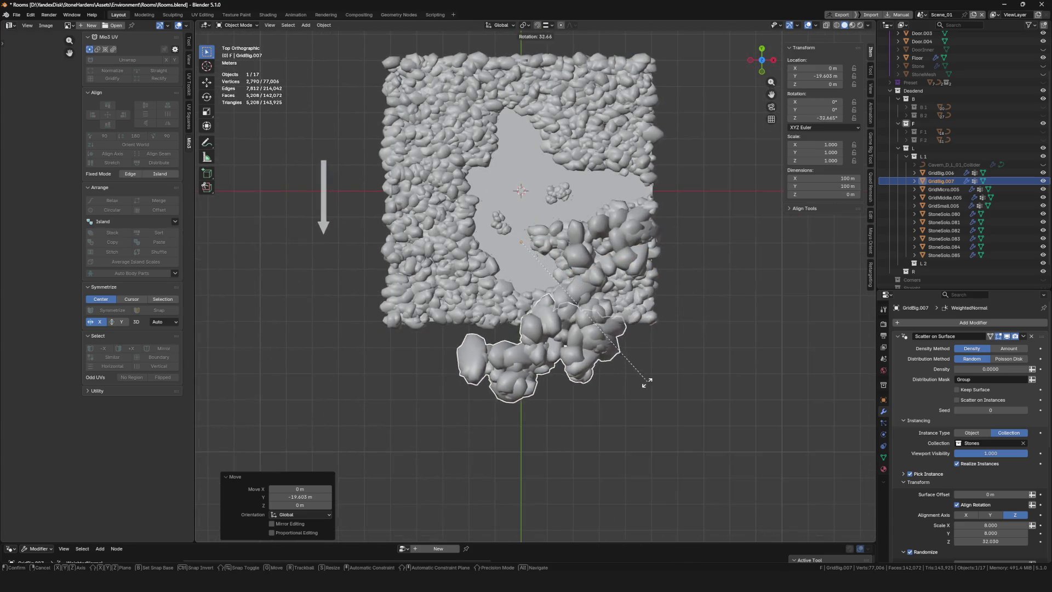
click(616, 415)
key(g)
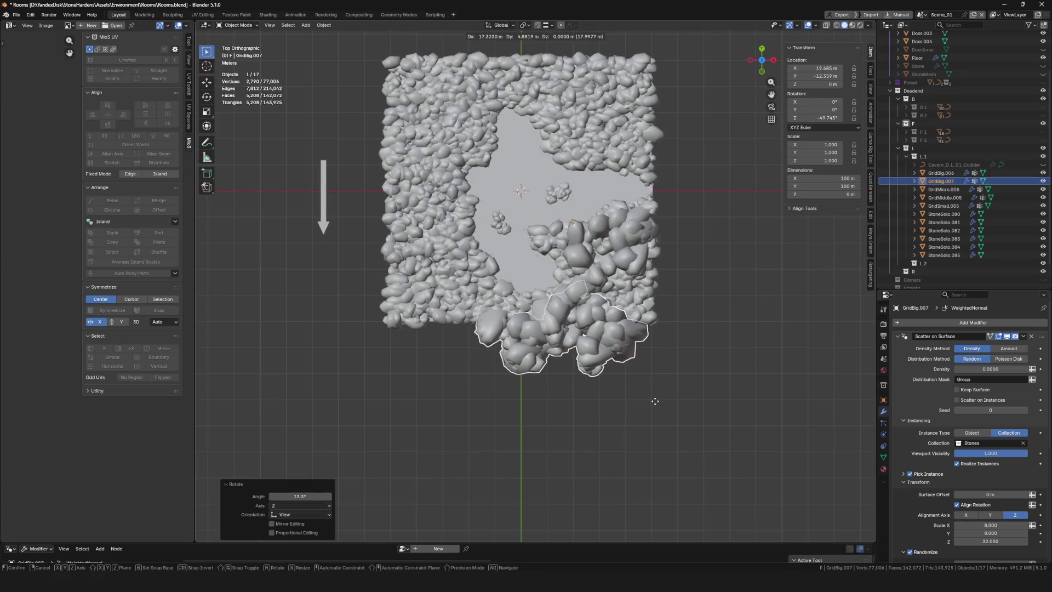
click(655, 404)
key(g)
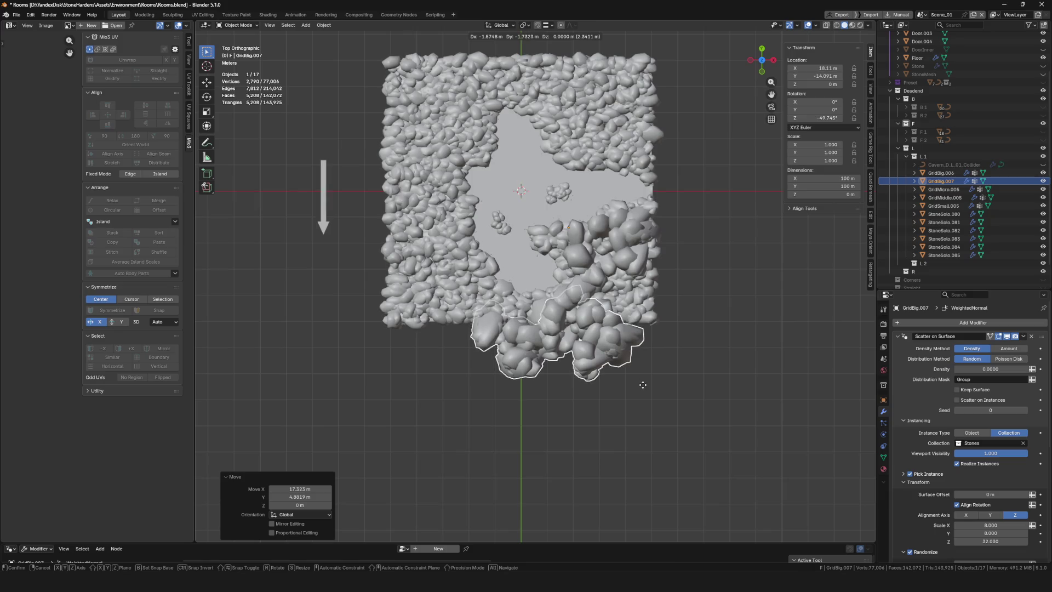
click(643, 384)
mouse_move(642, 383)
middle_down()
mouse_move(701, 251)
mouse_move(577, 316)
mouse_move(547, 290)
middle_up()
scroll(547, 291, down, 3)
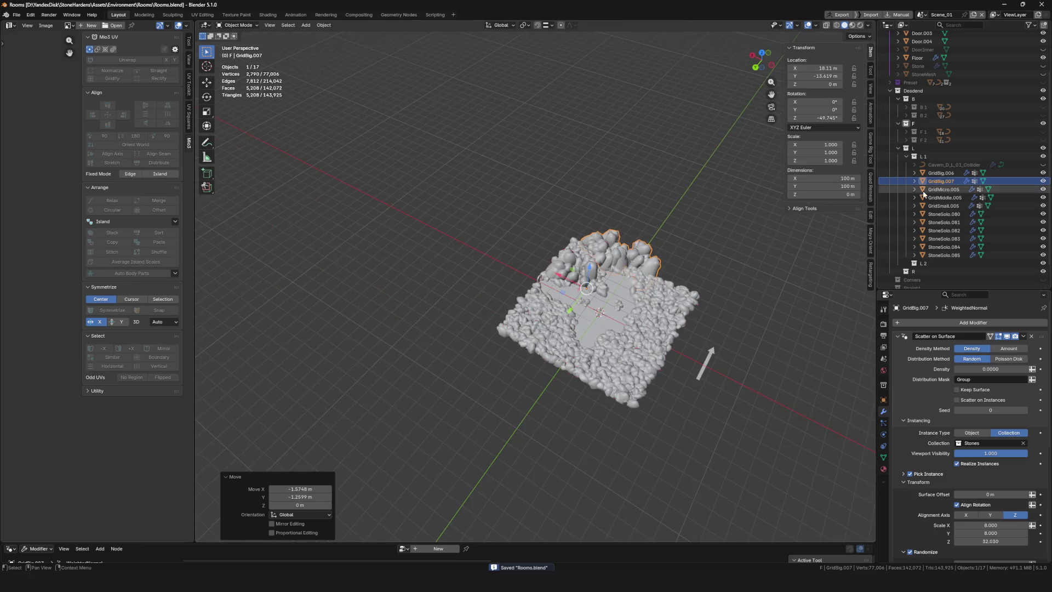
key(ctrl+s)
click(942, 175)
Select GridBig.006 through StoneSolo.085, export them as FBX over Cavern_D_L_01.fbx, and save
shift+click(948, 255)
mouse_move(629, 306)
middle_down()
mouse_move(646, 328)
mouse_move(695, 328)
mouse_move(611, 317)
middle_up()
scroll(611, 317, up, 3)
scroll(610, 317, down, 3)
key(F4)
mouse_move(599, 263)
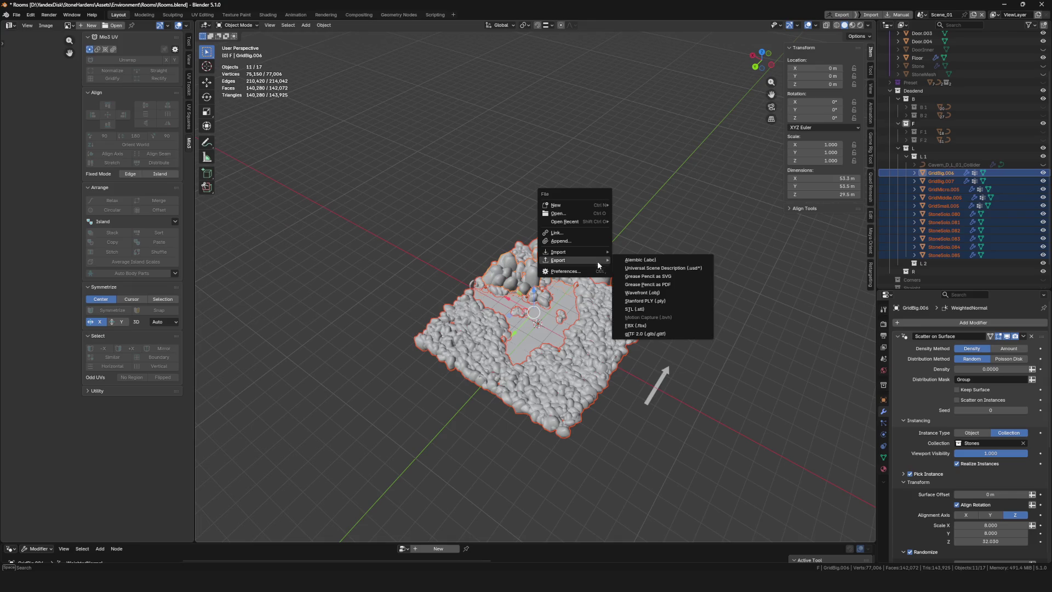
click(649, 324)
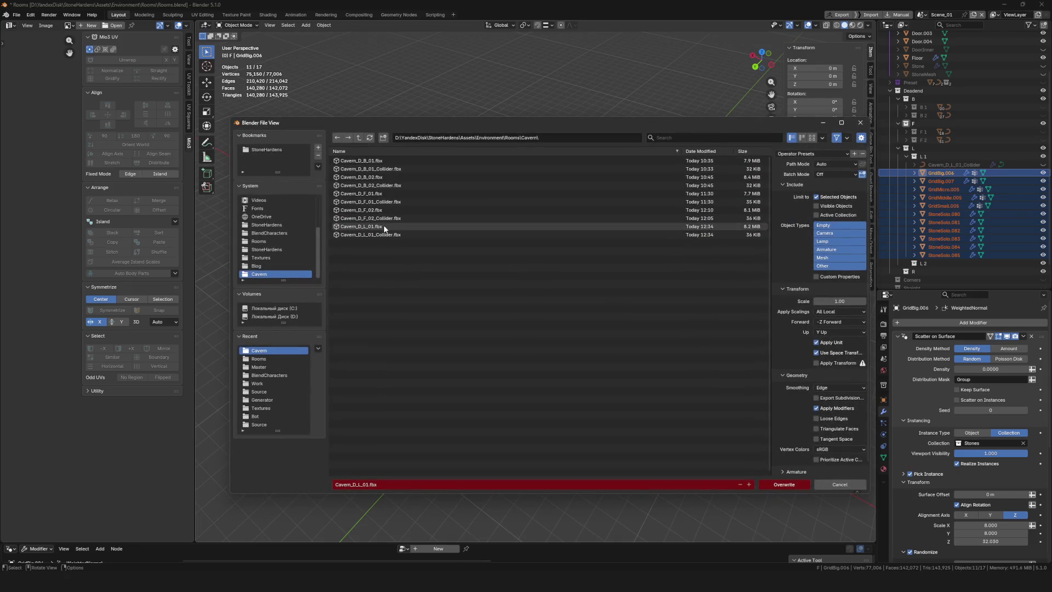
click(383, 229)
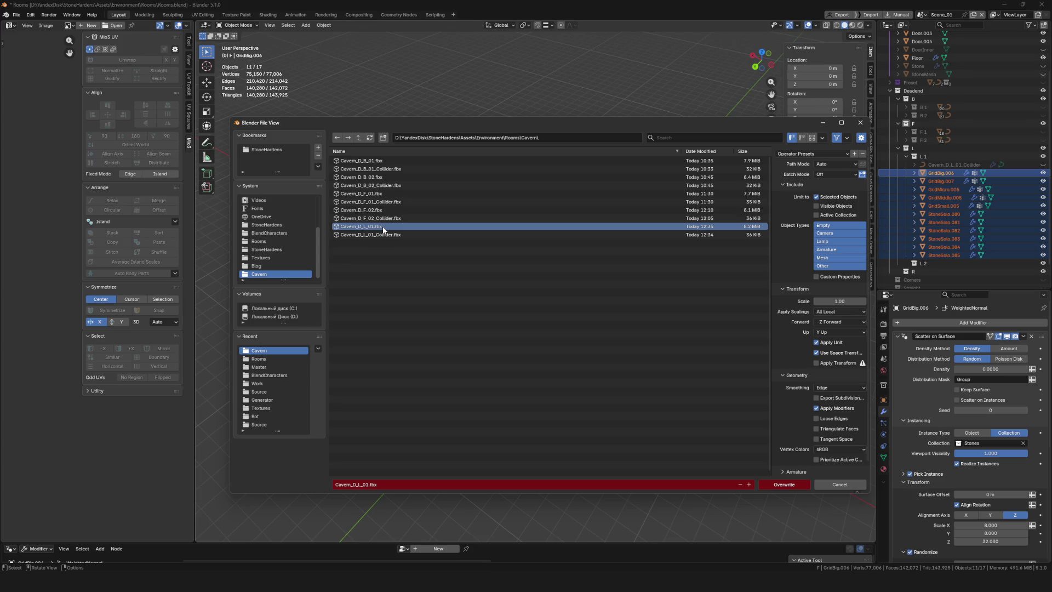
click(783, 485)
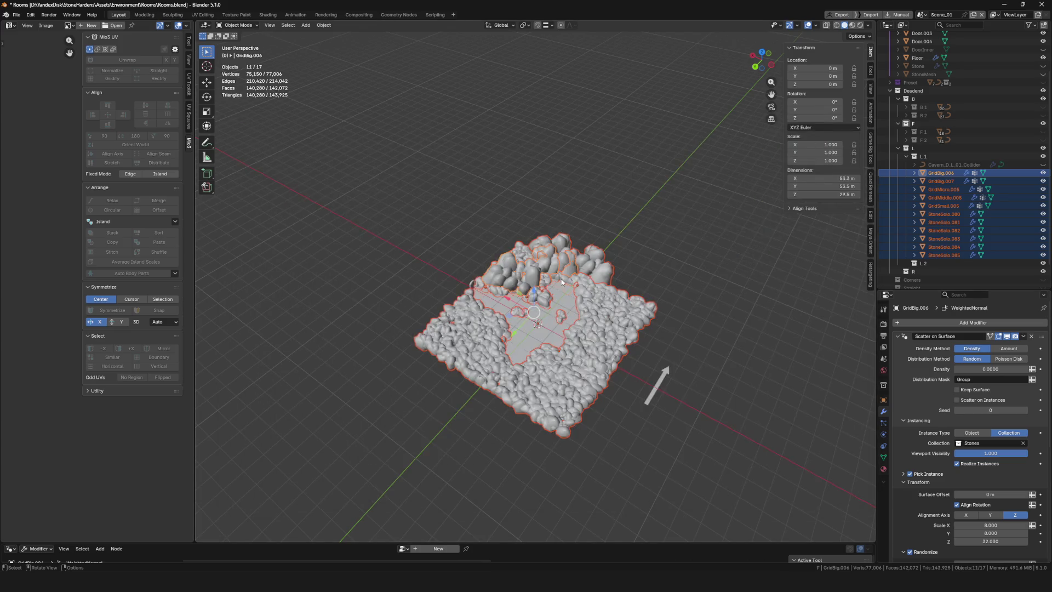
key(ctrl+s)
middle_drag(580, 326, 644, 416)
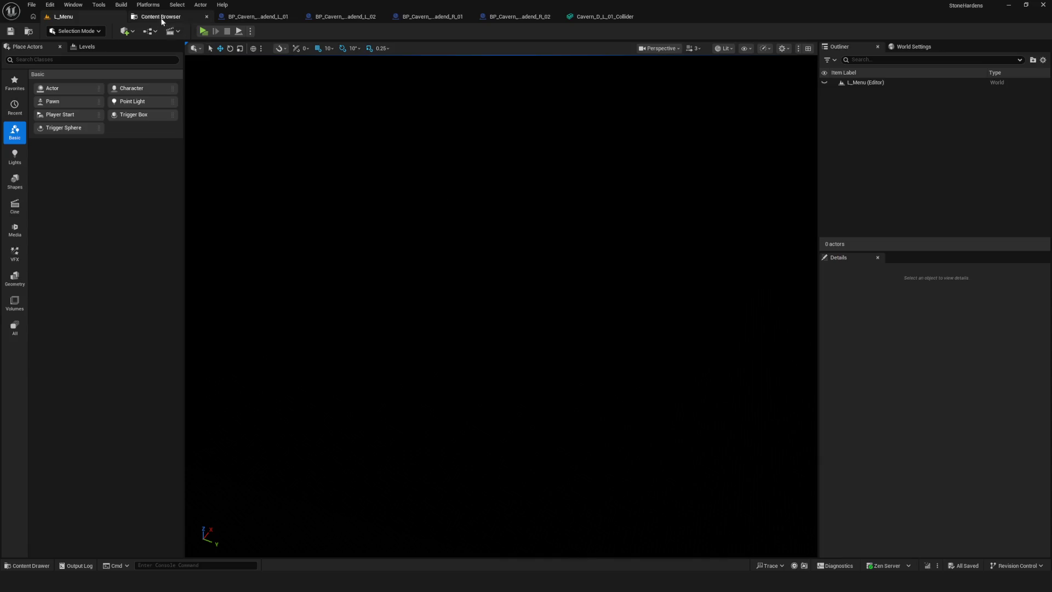
click(162, 20)
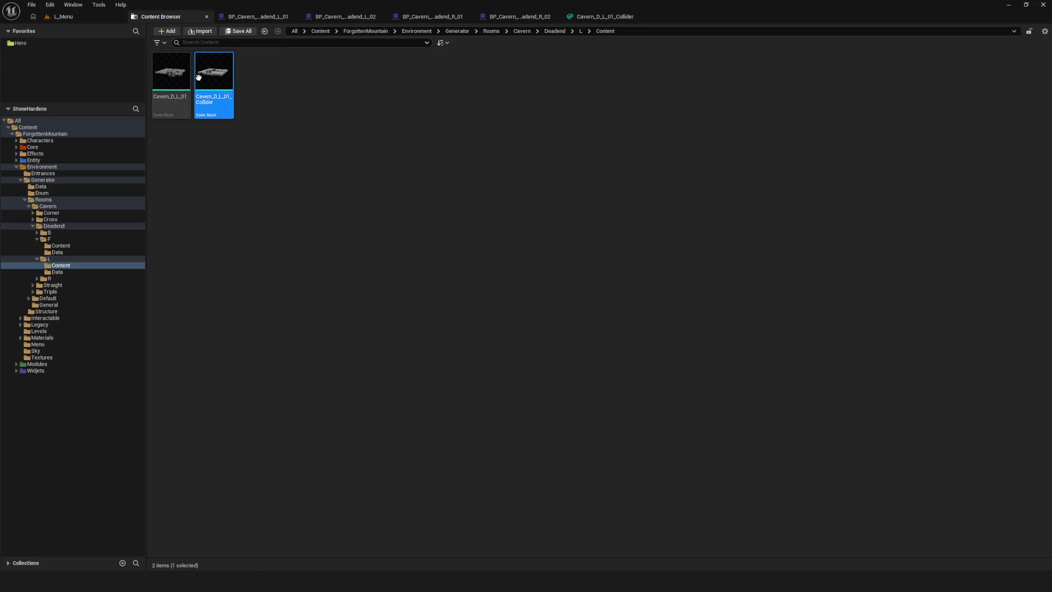
Reimport Cavern_D_L_01 from its updated FBX, then press Play from the L_Menu level
click(172, 83)
right_click(172, 83)
click(204, 162)
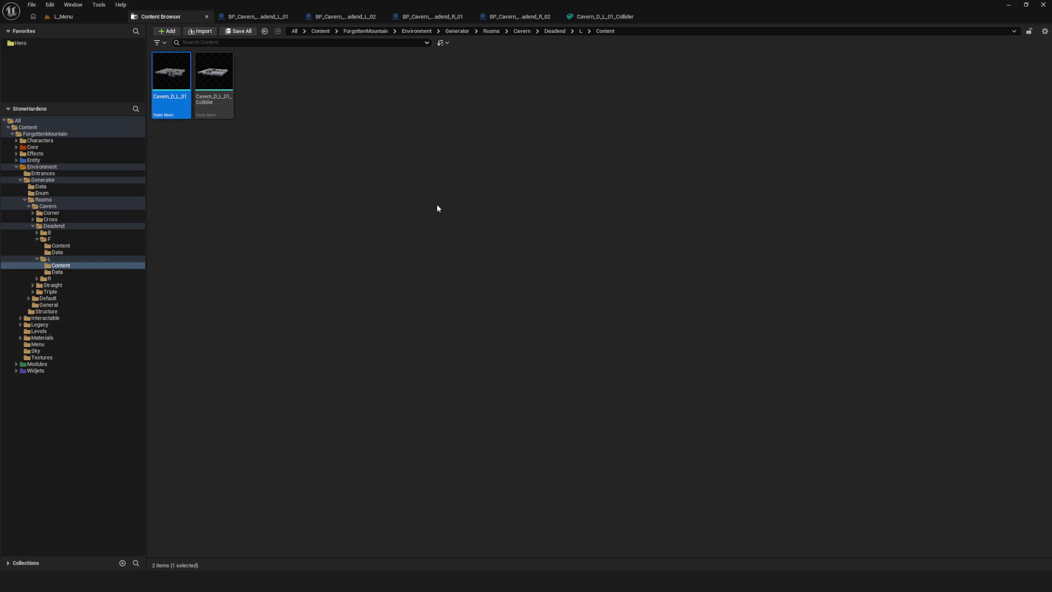
click(78, 14)
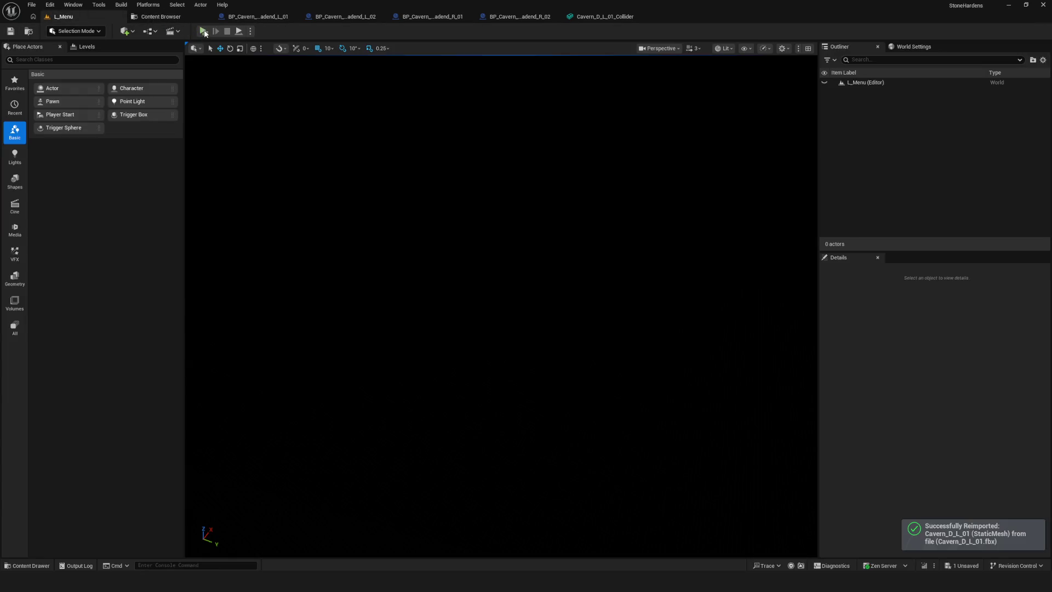
click(203, 32)
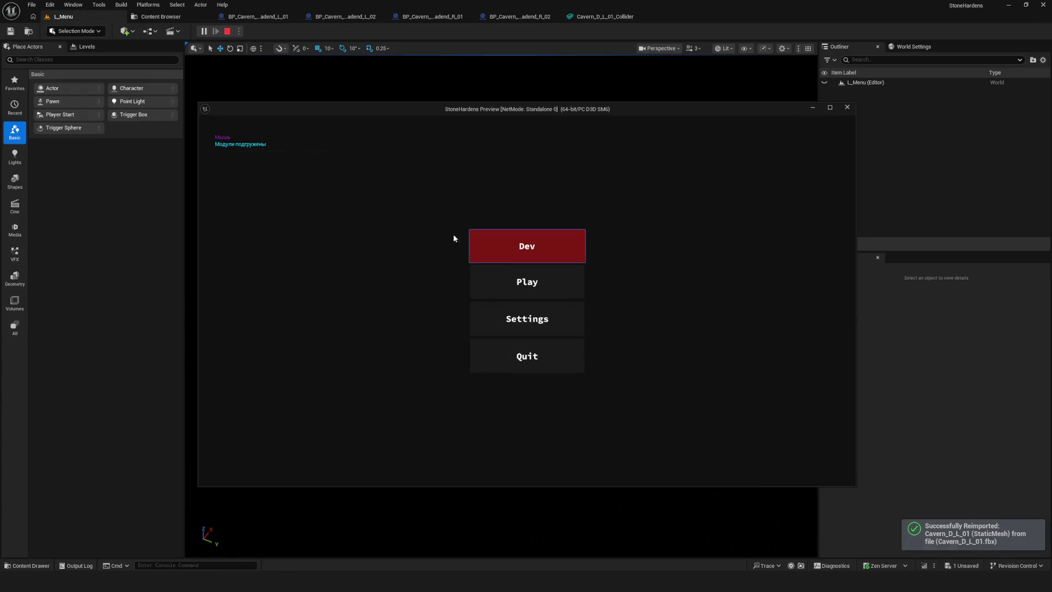
Start and stop two quick play sessions via the game menu's new-game option
click(543, 249)
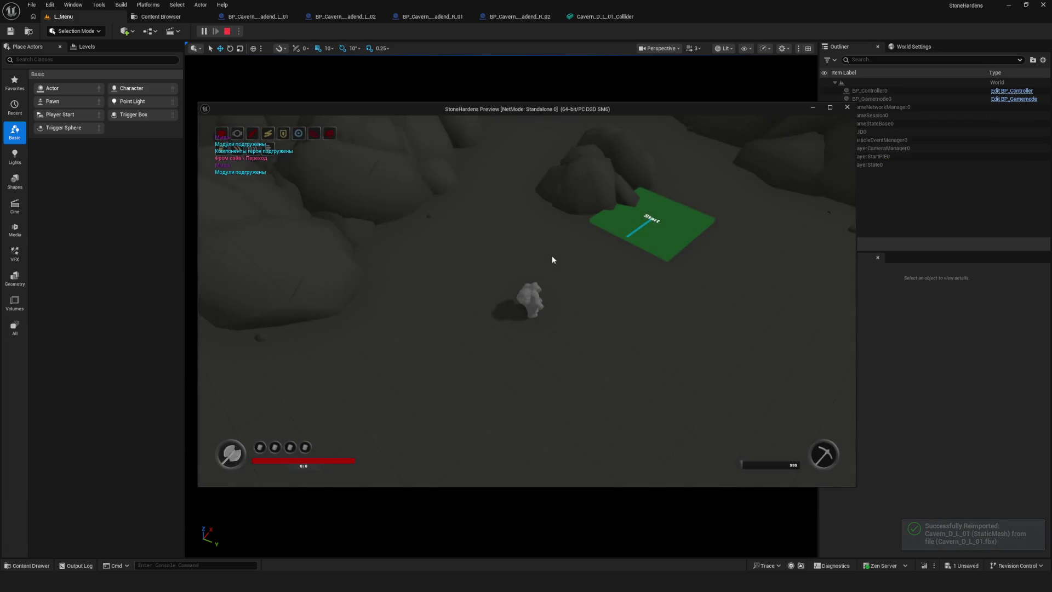
key(Escape)
click(203, 31)
click(486, 243)
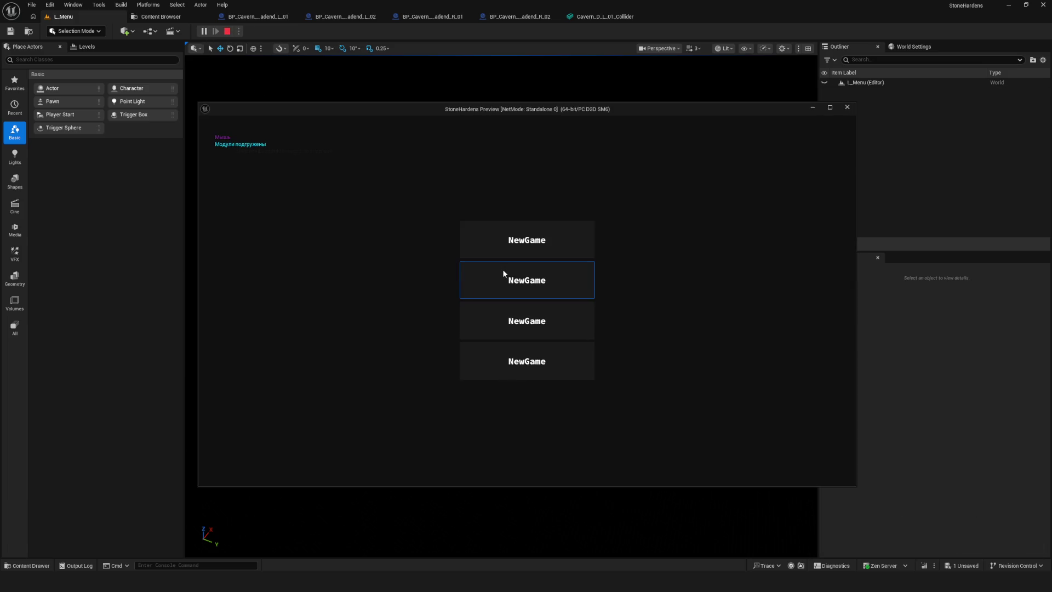
click(514, 246)
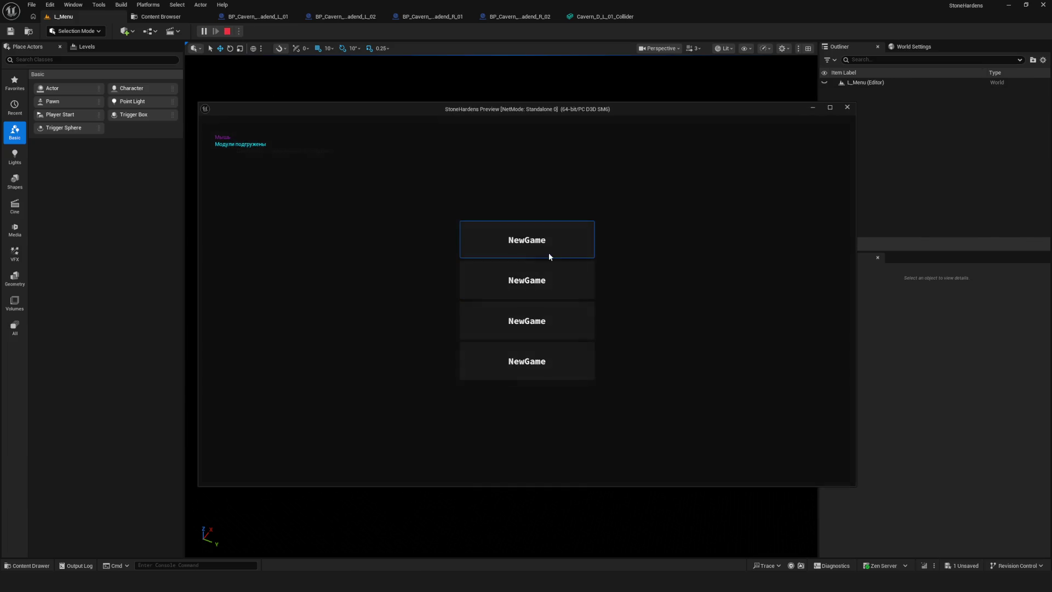
click(541, 254)
key(Escape)
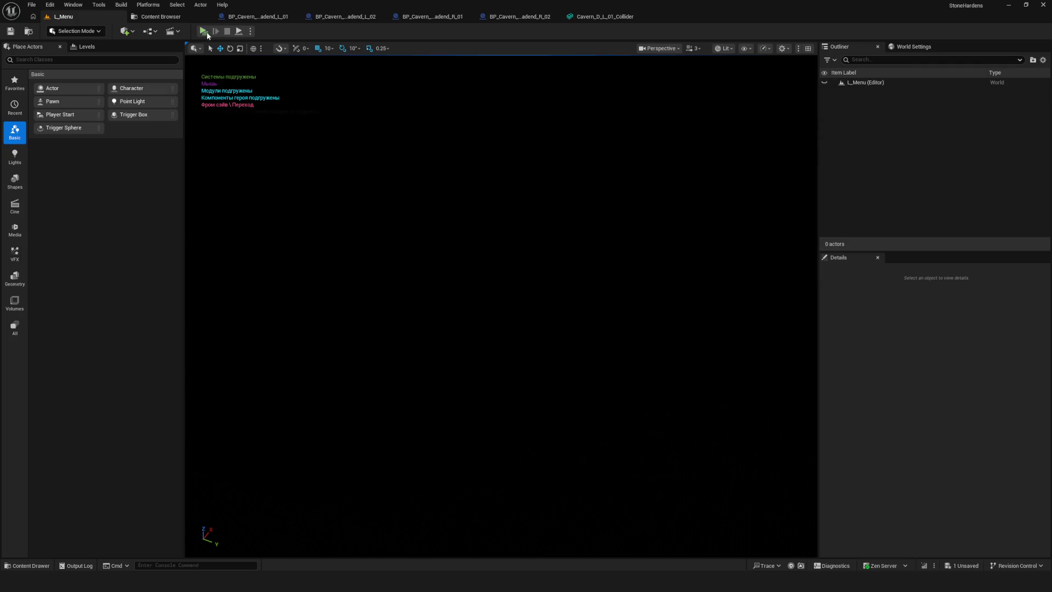
Relaunch play, start a new game, walk through the cavern, then end the session
click(208, 34)
click(509, 276)
click(525, 245)
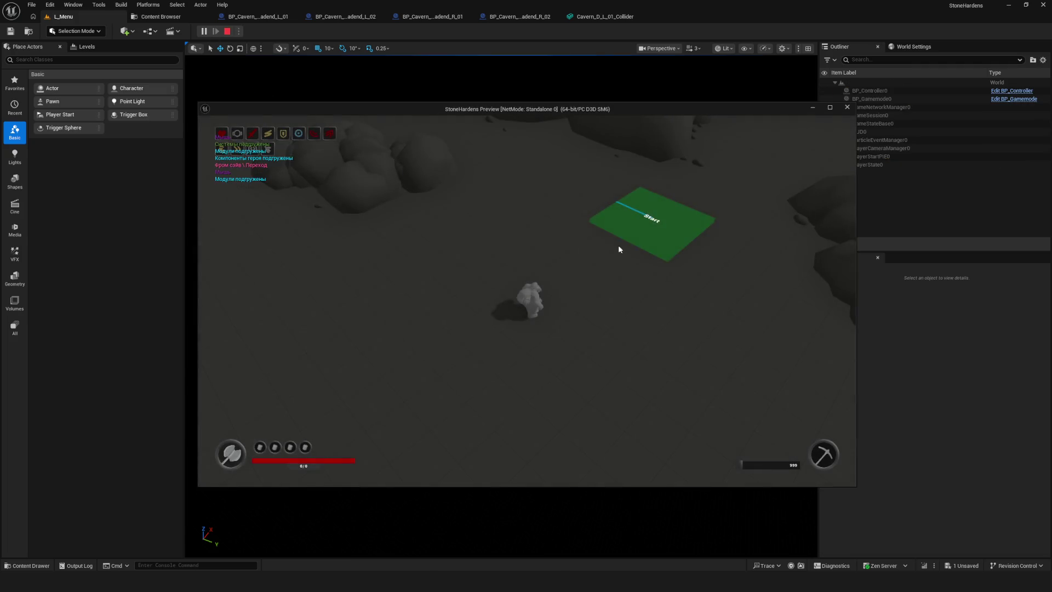
mouse_move(618, 245)
mouse_down()
mouse_move(658, 242)
mouse_move(584, 252)
mouse_up()
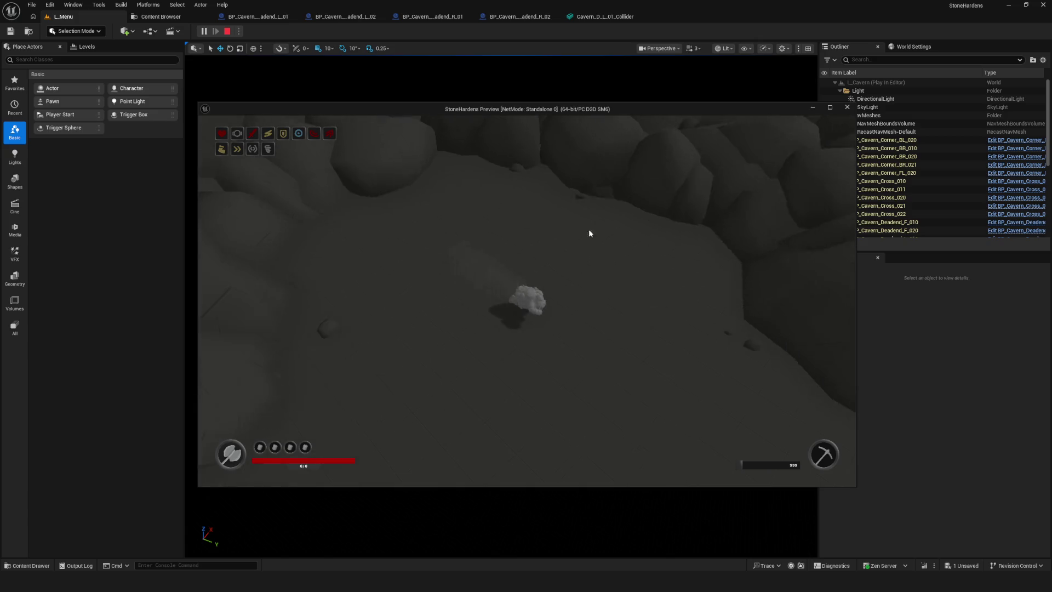
key(Escape)
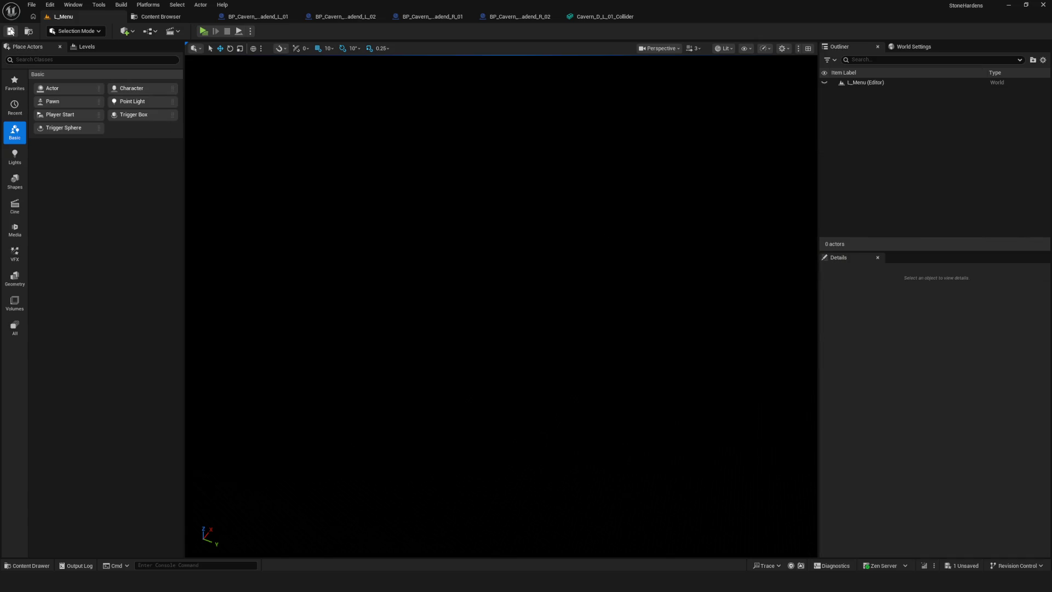
Switch between the Content Browser and L_Menu tabs, then launch Play In Editor from L_Menu
click(149, 18)
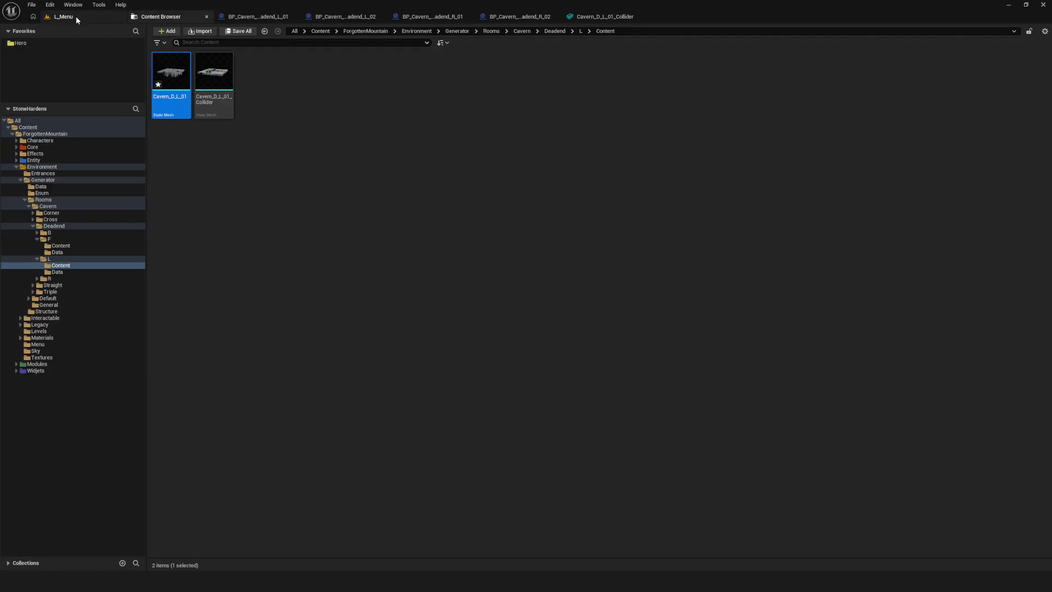
click(76, 17)
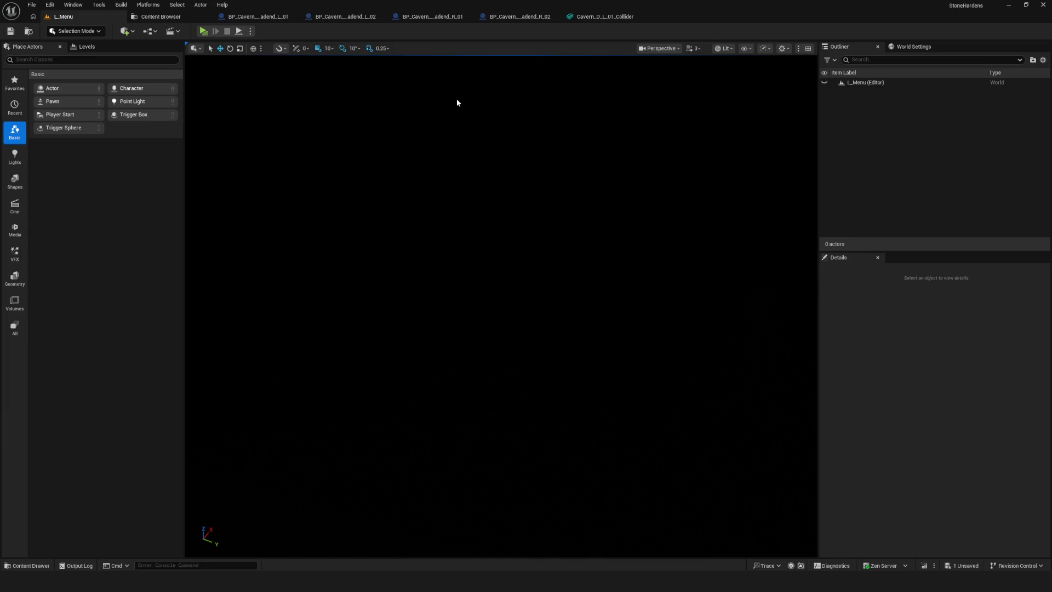
click(141, 18)
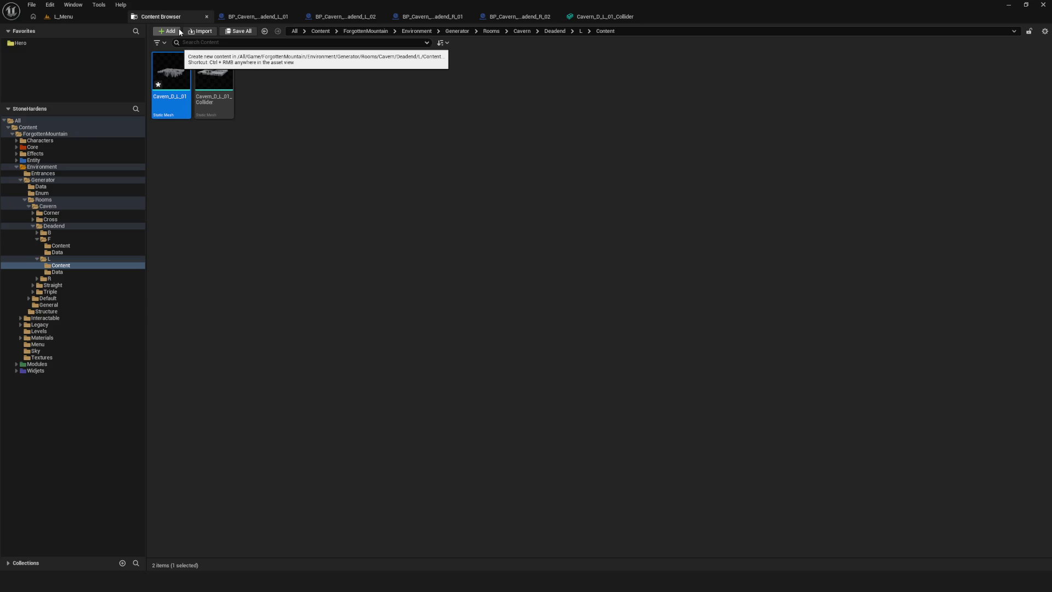
click(87, 19)
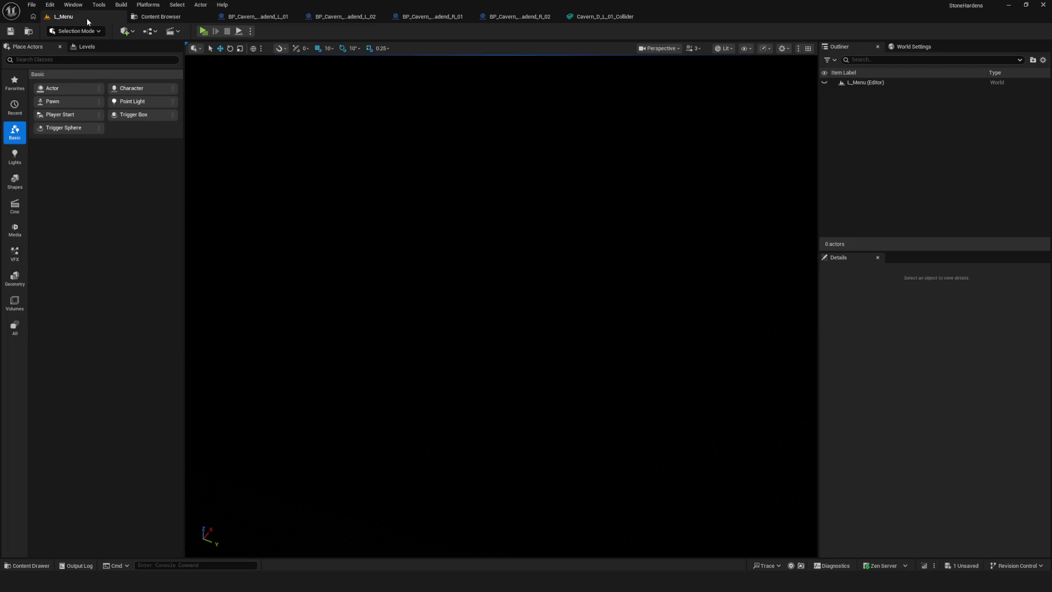
click(150, 16)
click(64, 19)
click(142, 16)
click(65, 17)
click(209, 33)
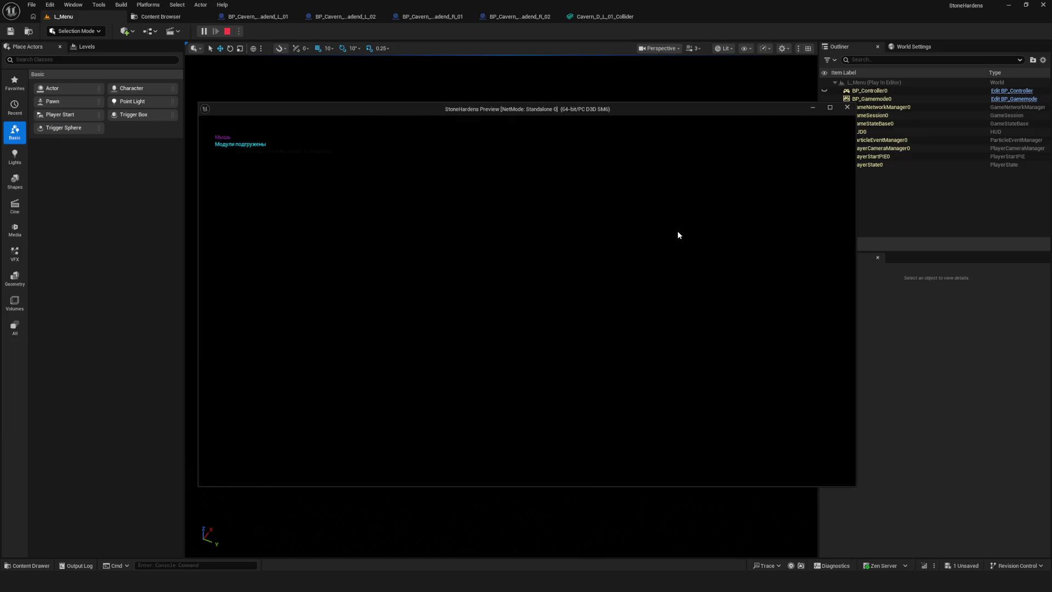